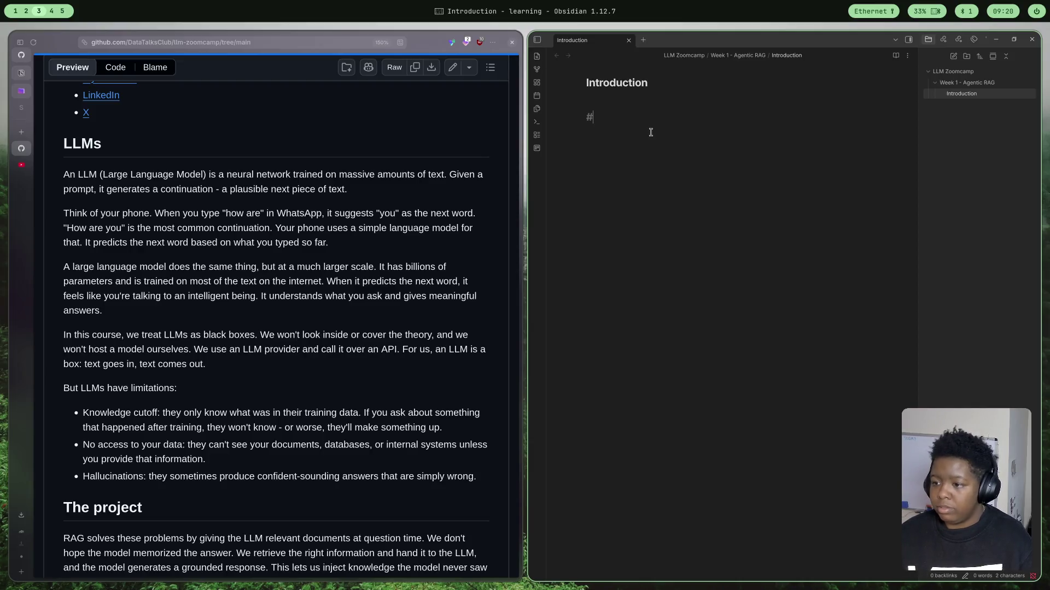
pyautogui.write('#')
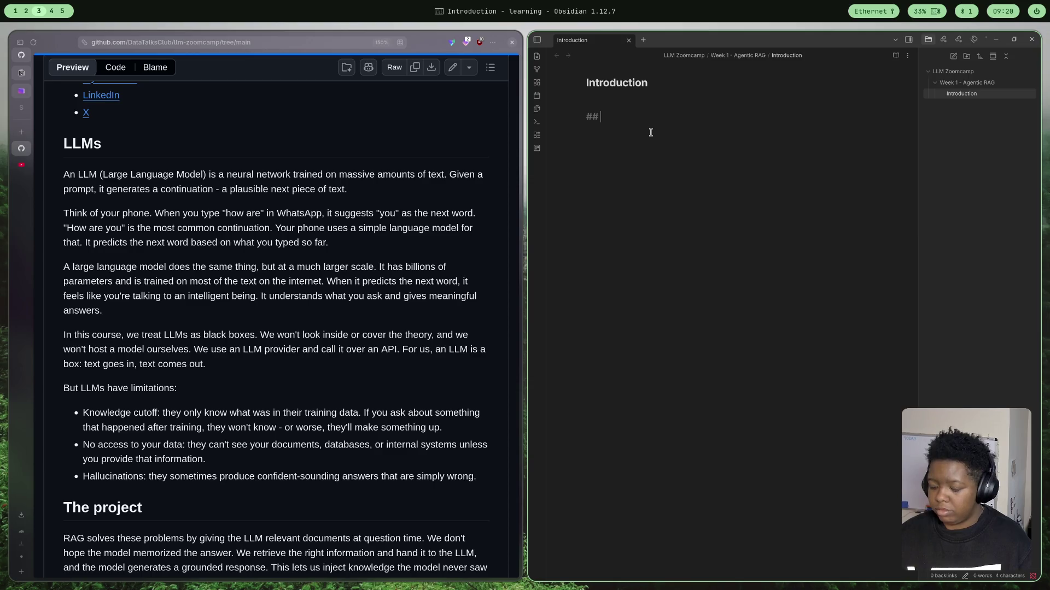
pyautogui.write('LLM')
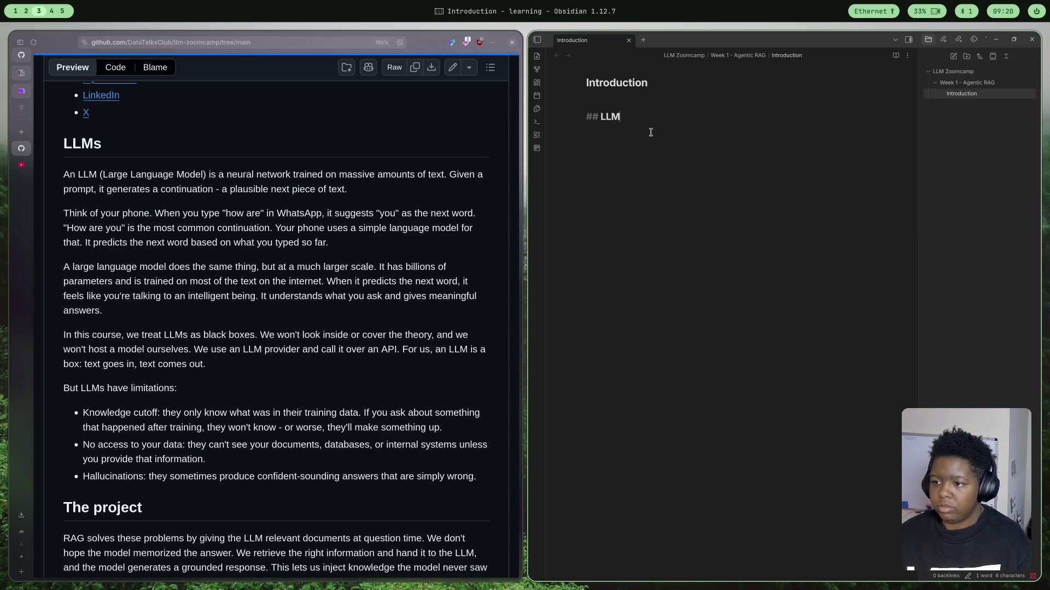
pyautogui.write('s')
# - Write under the LLMs heading a sentence defining large language models as neural networks predicting responses to a prompt
pyautogui.press('Return')
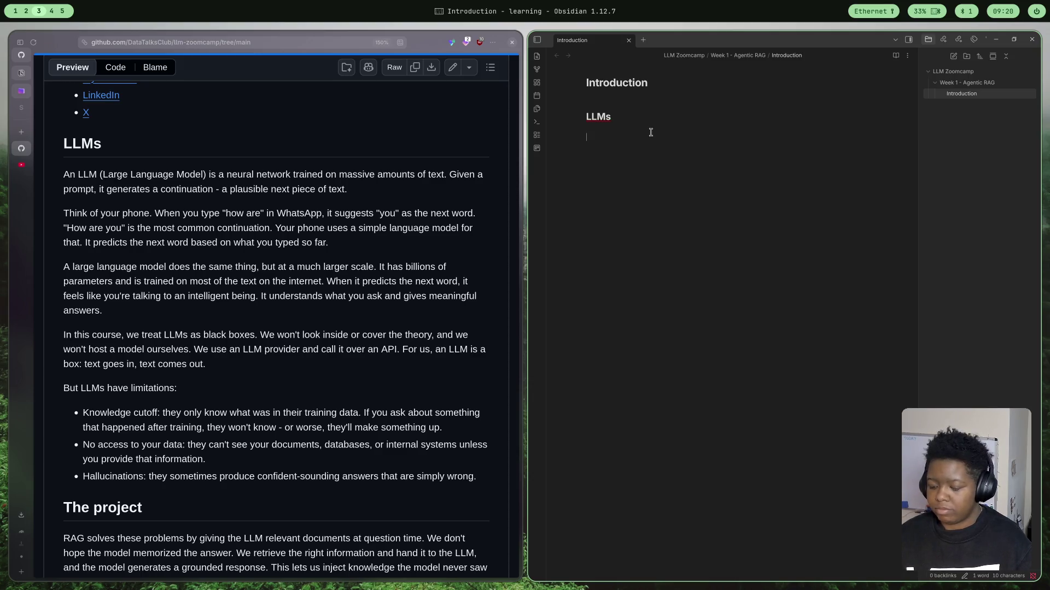
pyautogui.write('Lar')
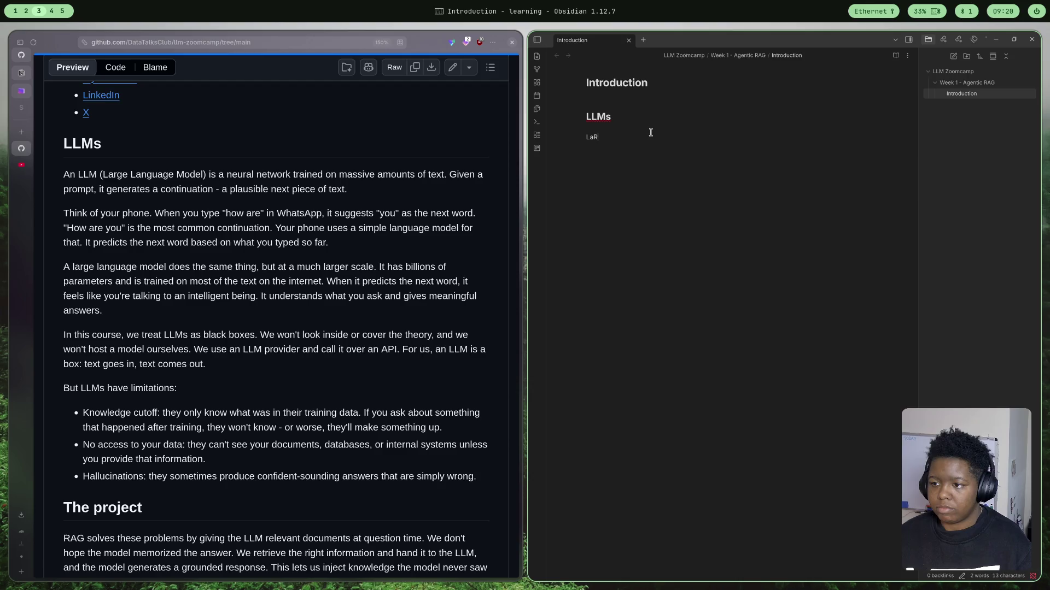
pyautogui.write('ge la')
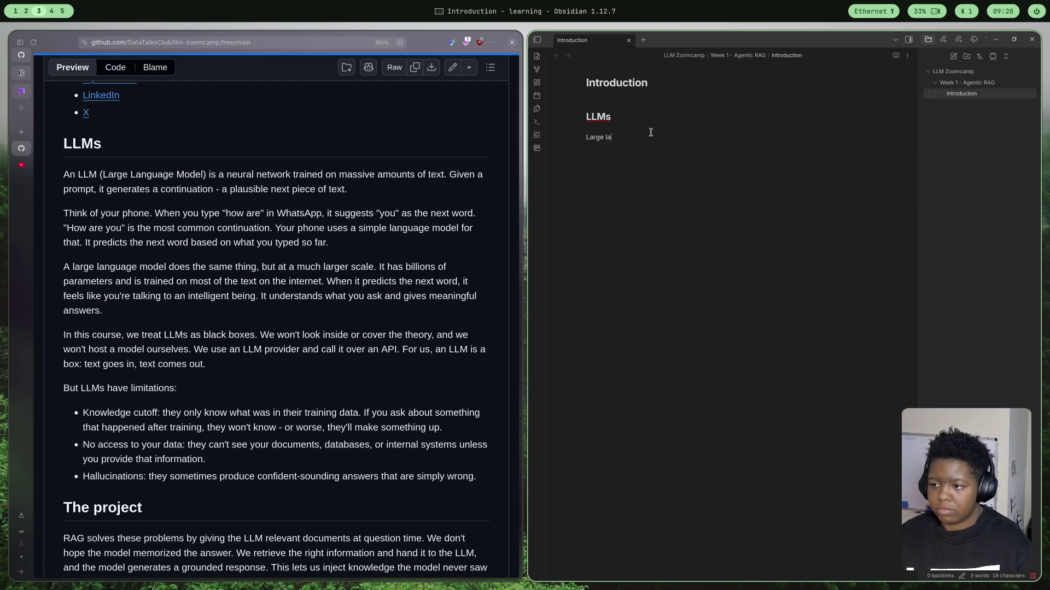
pyautogui.write('nguage mo')
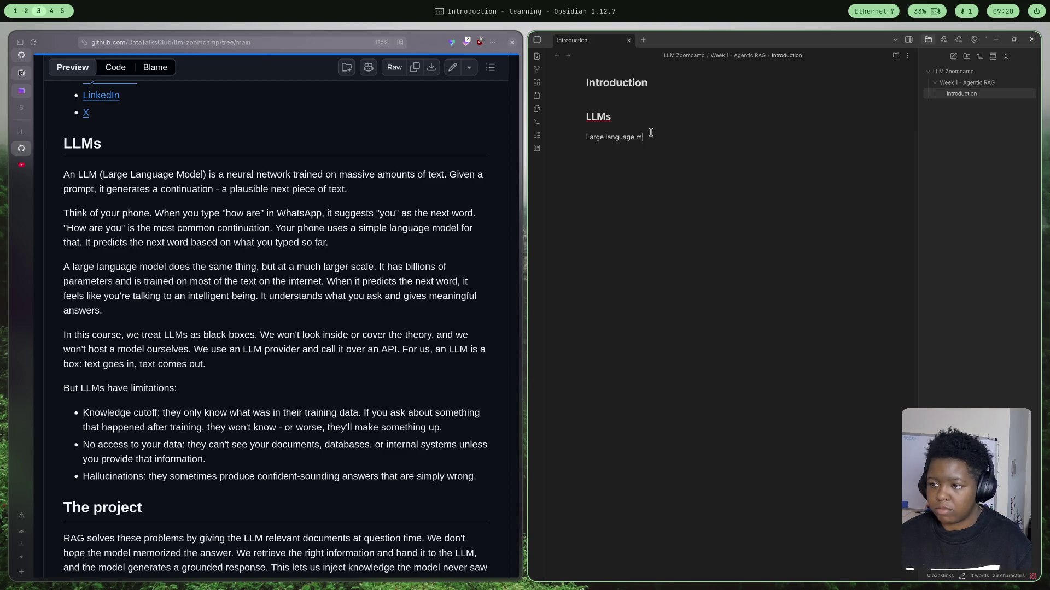
pyautogui.write('dels are ')
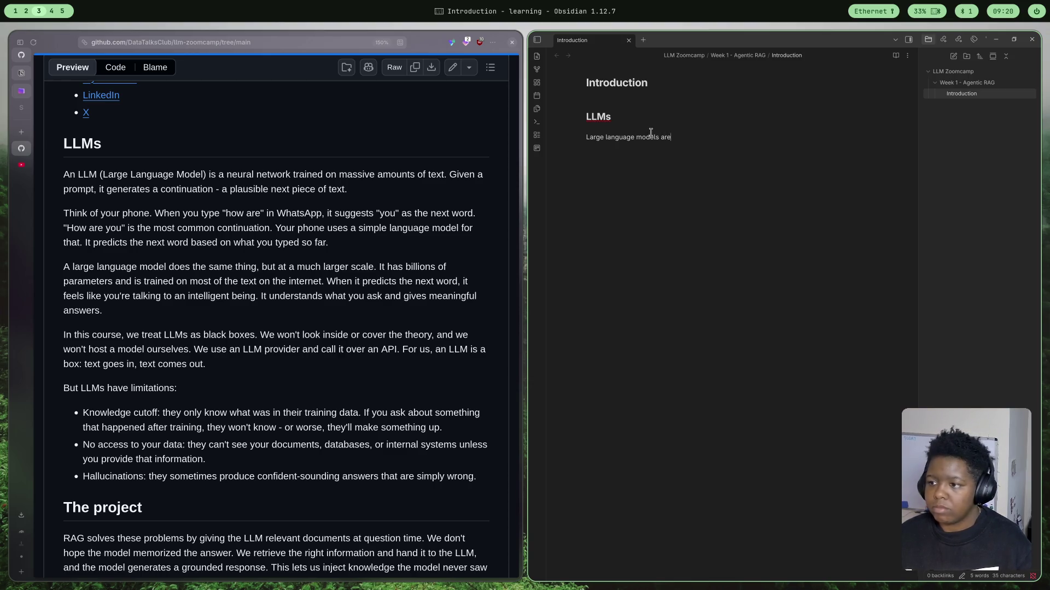
pyautogui.write('n')
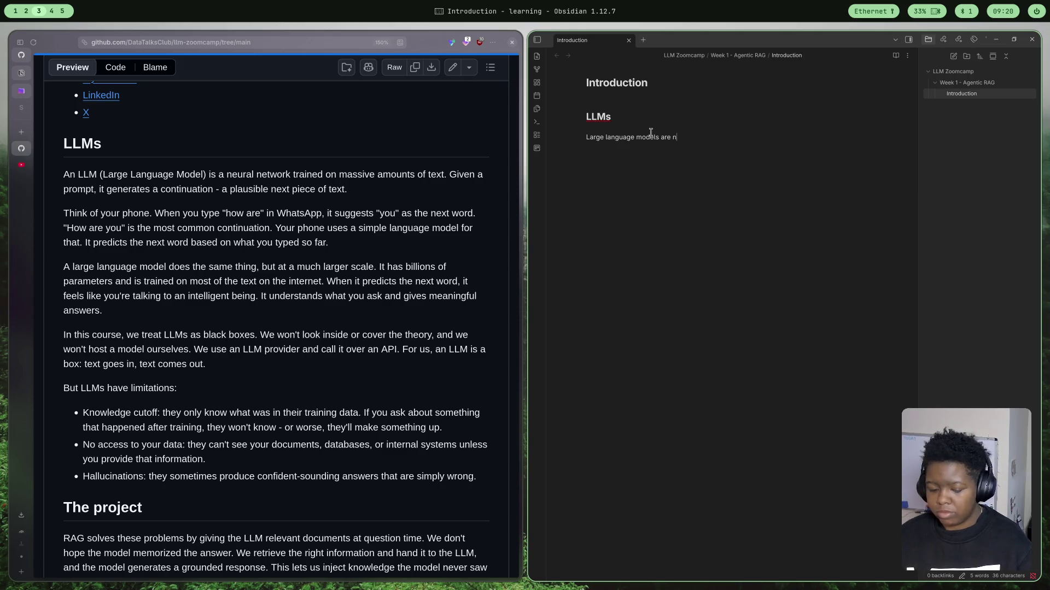
pyautogui.write('eura')
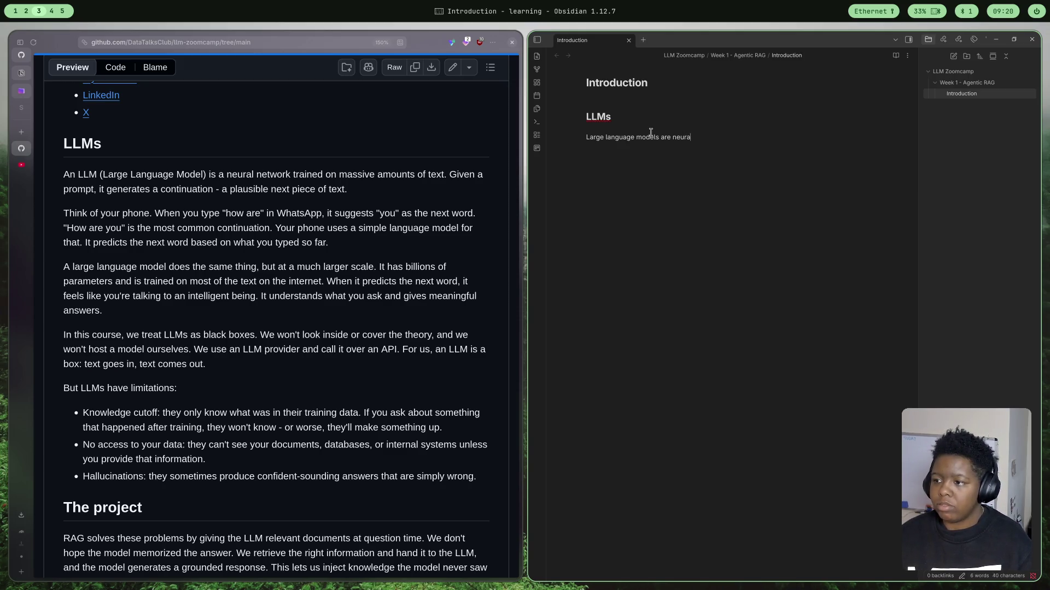
pyautogui.write('l networ')
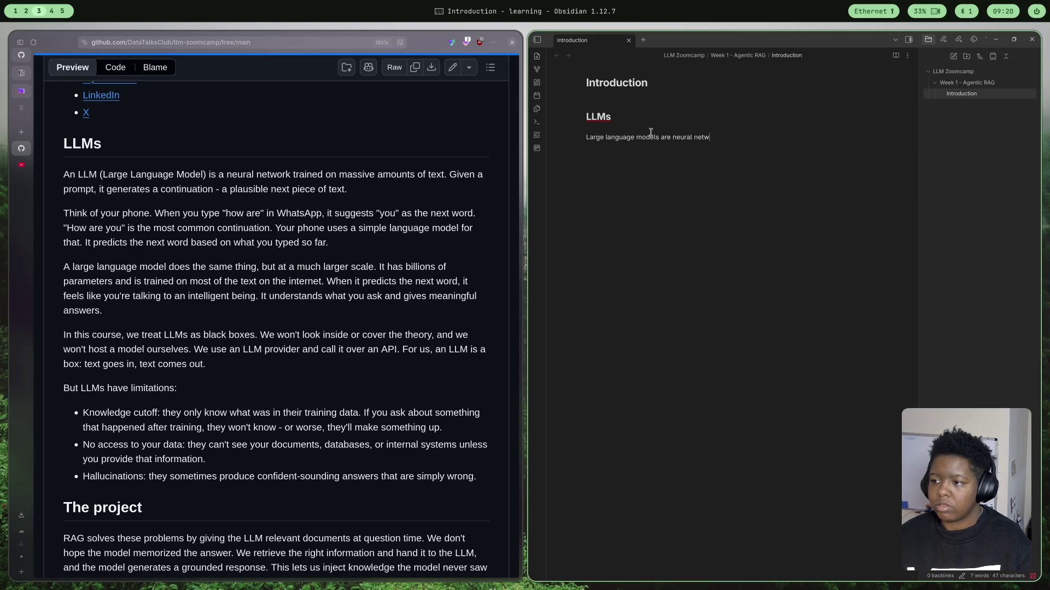
pyautogui.write('ks with ')
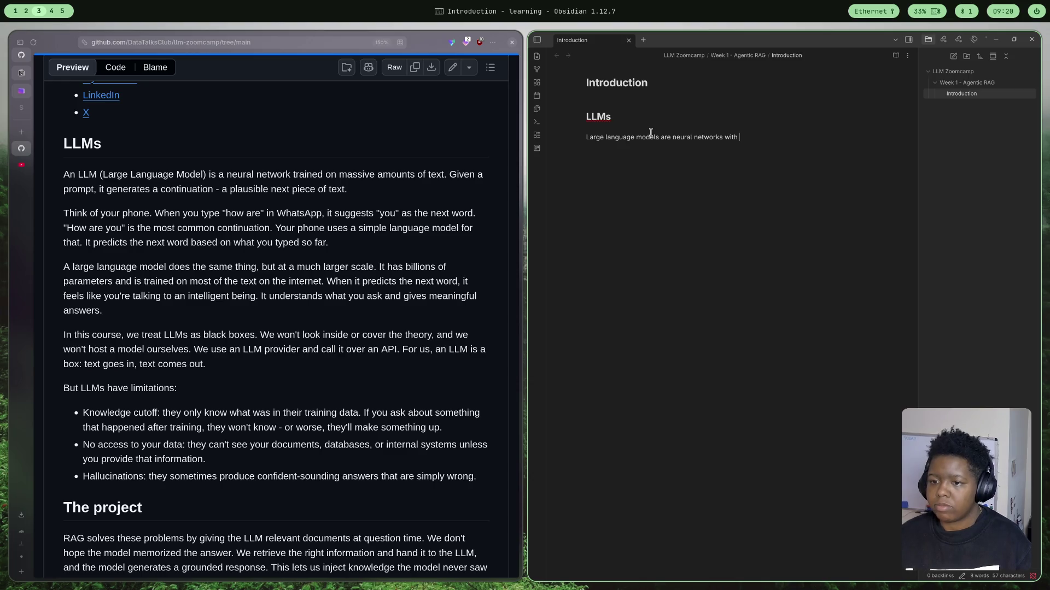
pyautogui.write('b')
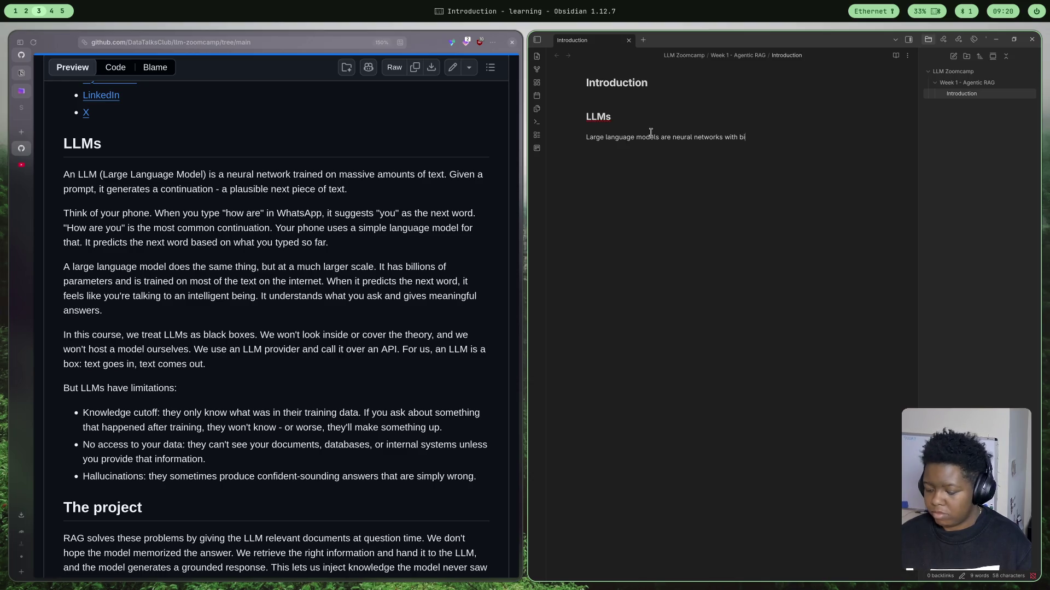
pyautogui.write('illions of')
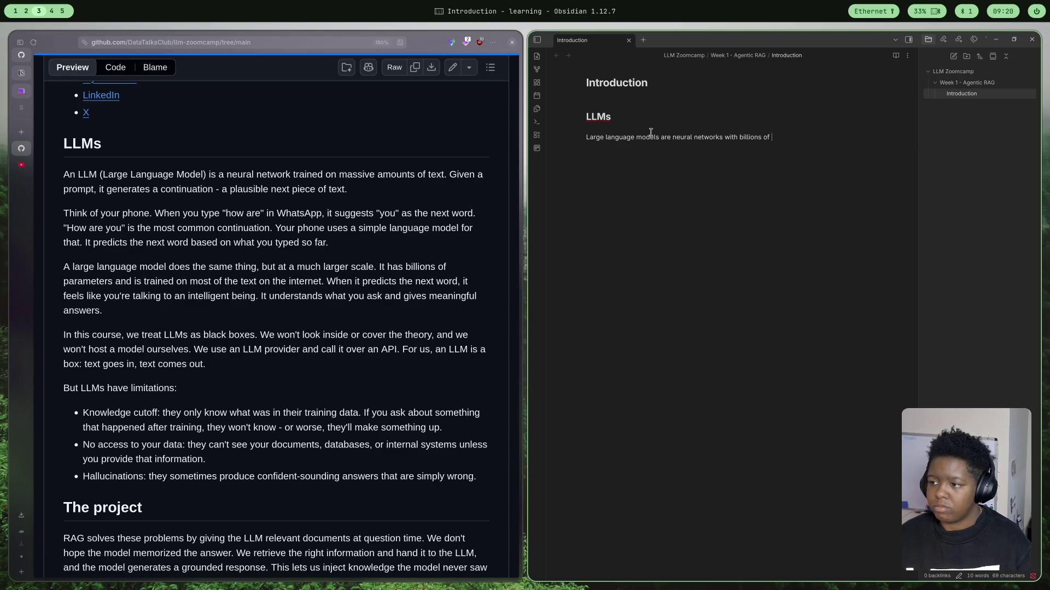
pyautogui.write(' paramete')
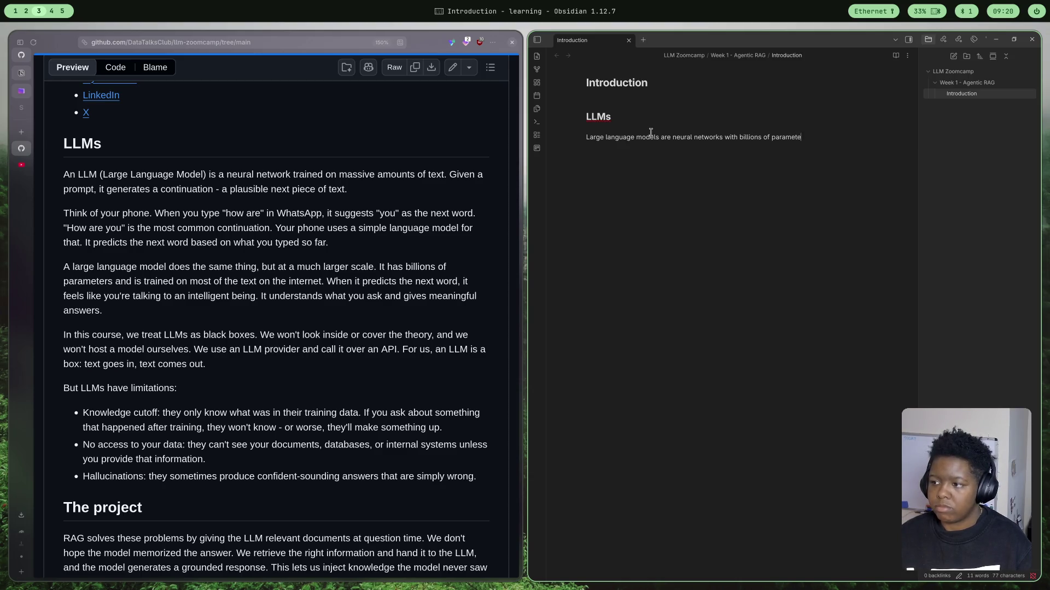
pyautogui.write('rs that')
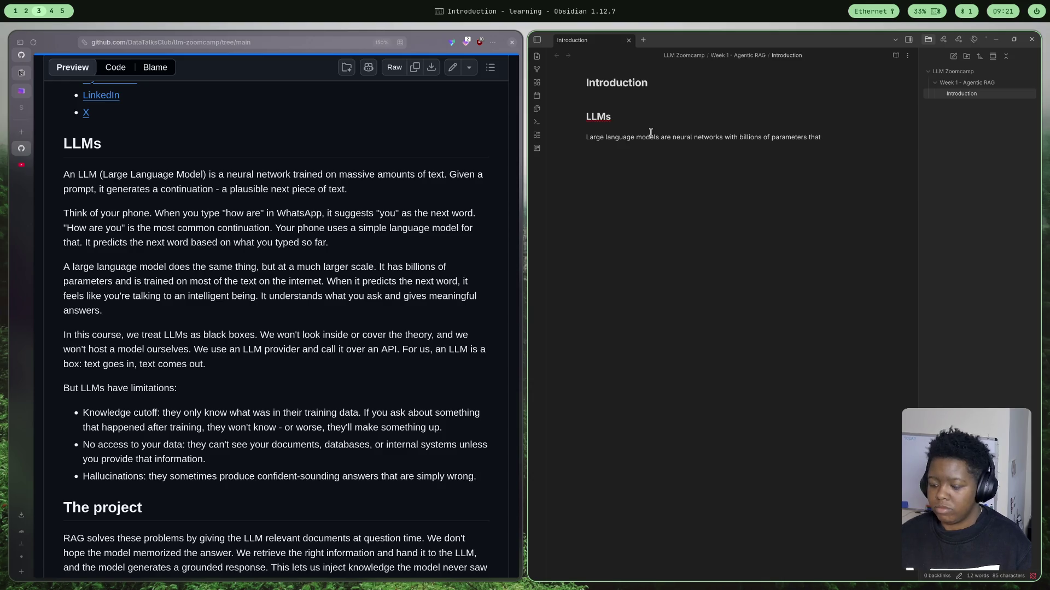
pyautogui.write(' pred')
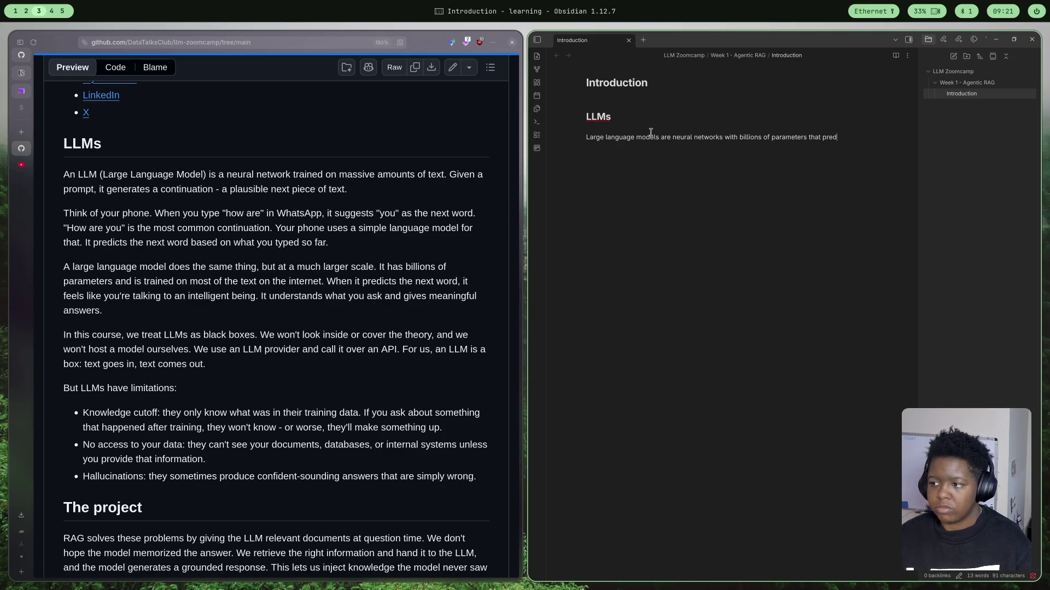
pyautogui.write('ict ')
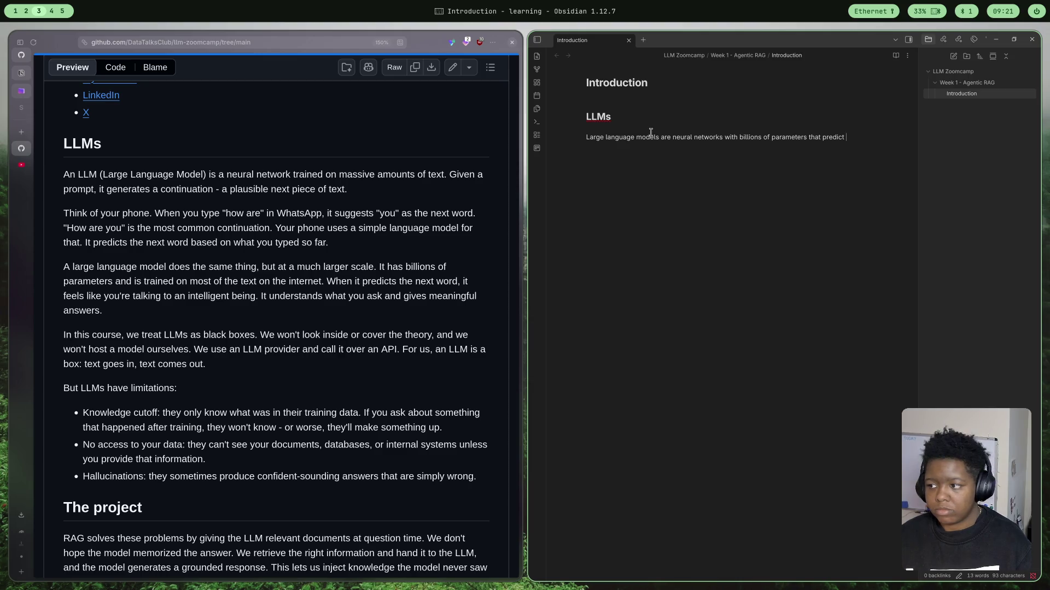
pyautogui.write('the m')
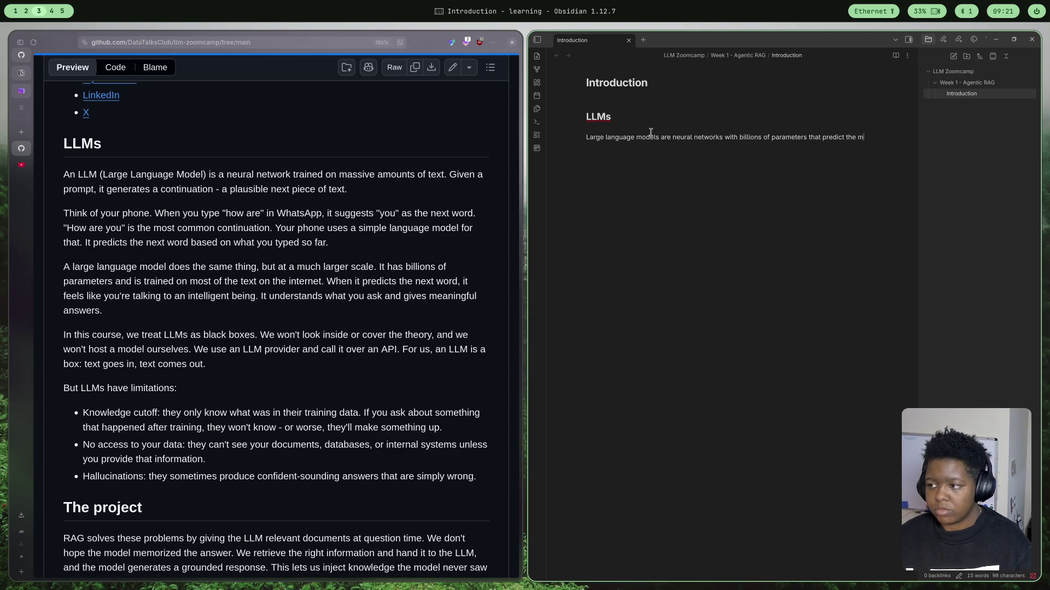
pyautogui.write('ost')
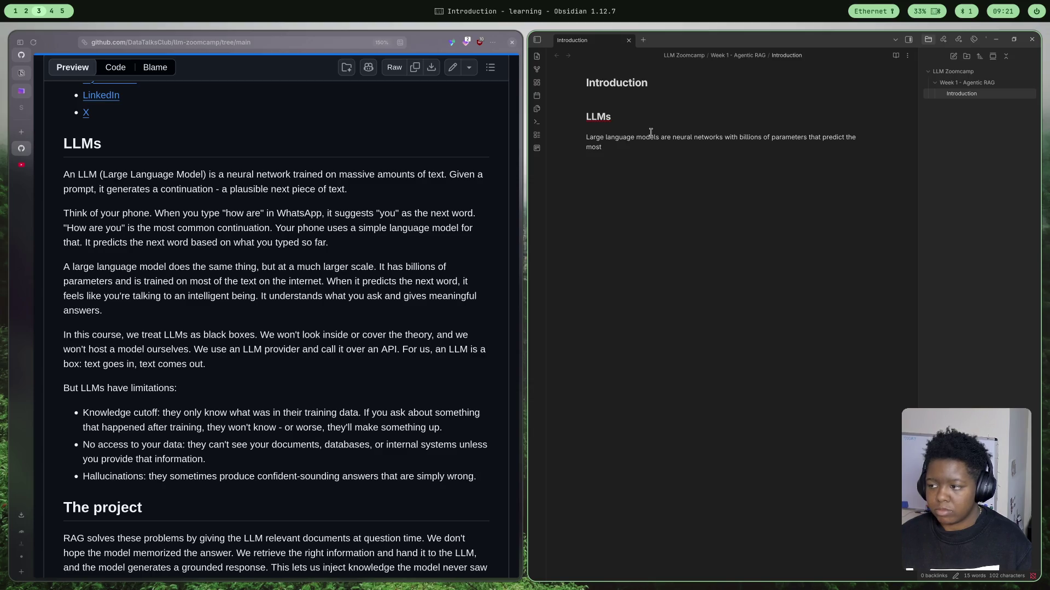
pyautogui.write(' logu')
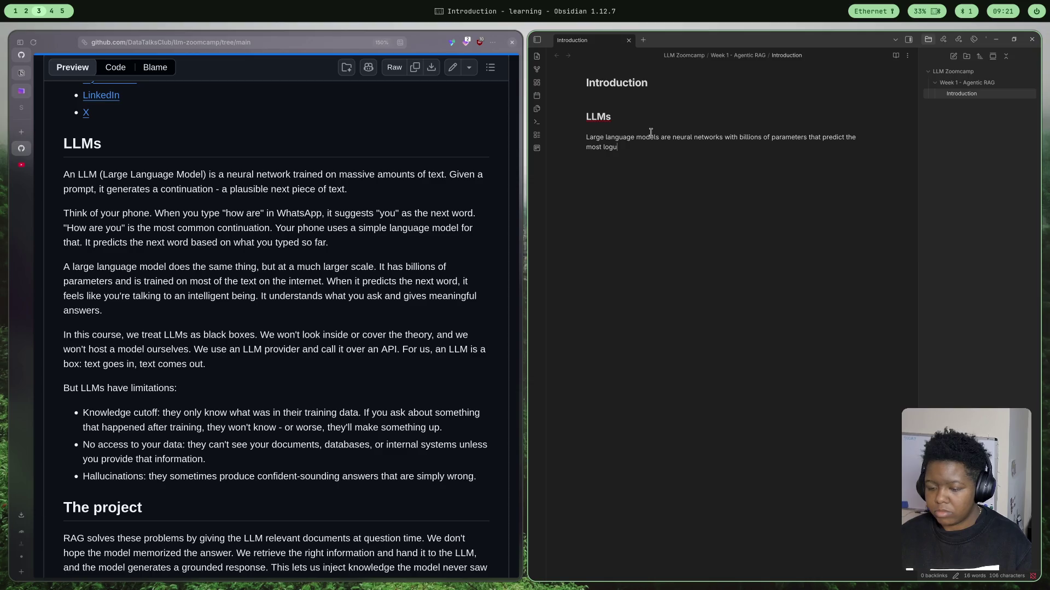
pyautogui.press('BackSpace')
pyautogui.press('BackSpace')
pyautogui.press('BackSpace')
pyautogui.press('BackSpace')
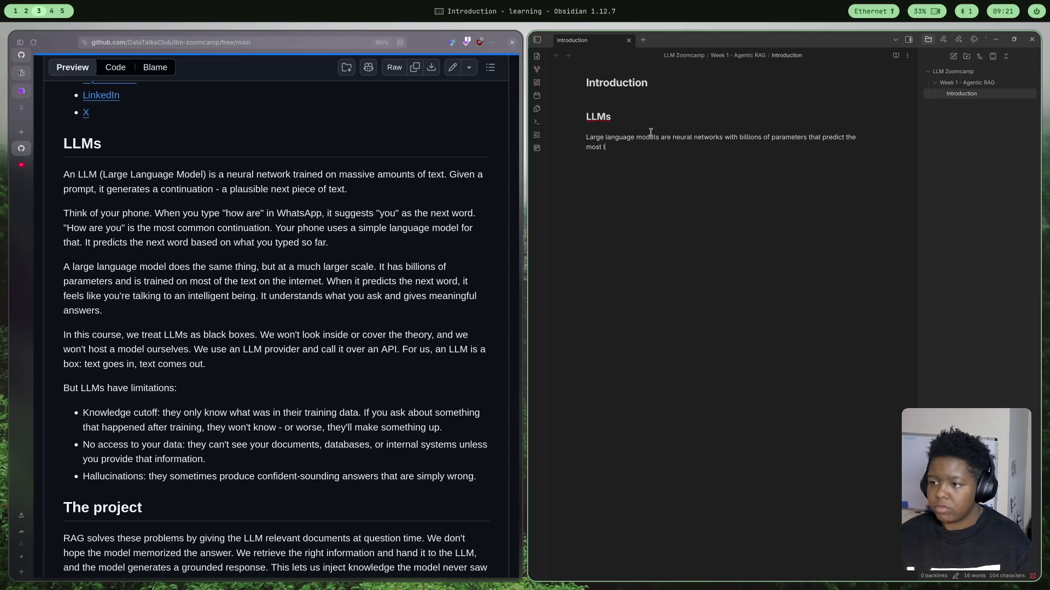
pyautogui.press('BackSpace')
pyautogui.press('BackSpace')
pyautogui.press('BackSpace')
pyautogui.press('BackSpace')
pyautogui.press('BackSpace')
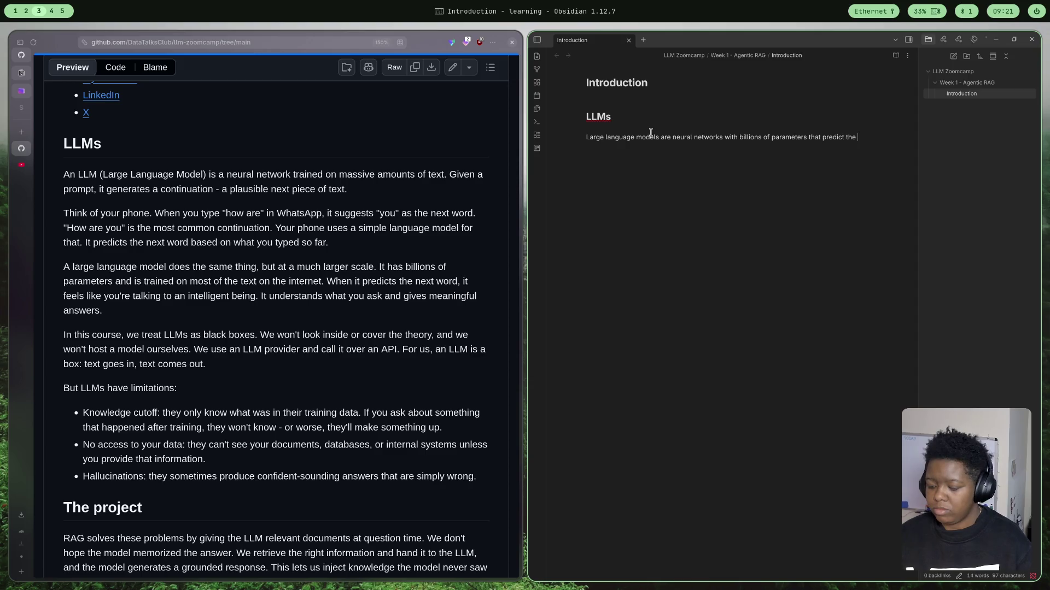
pyautogui.write('logical re')
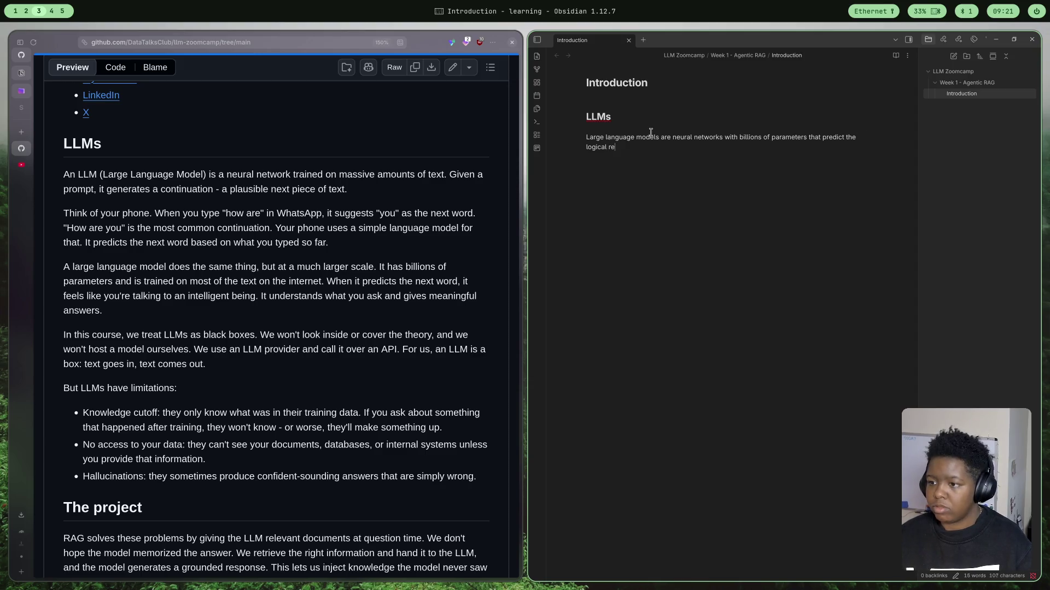
pyautogui.write('sponses to')
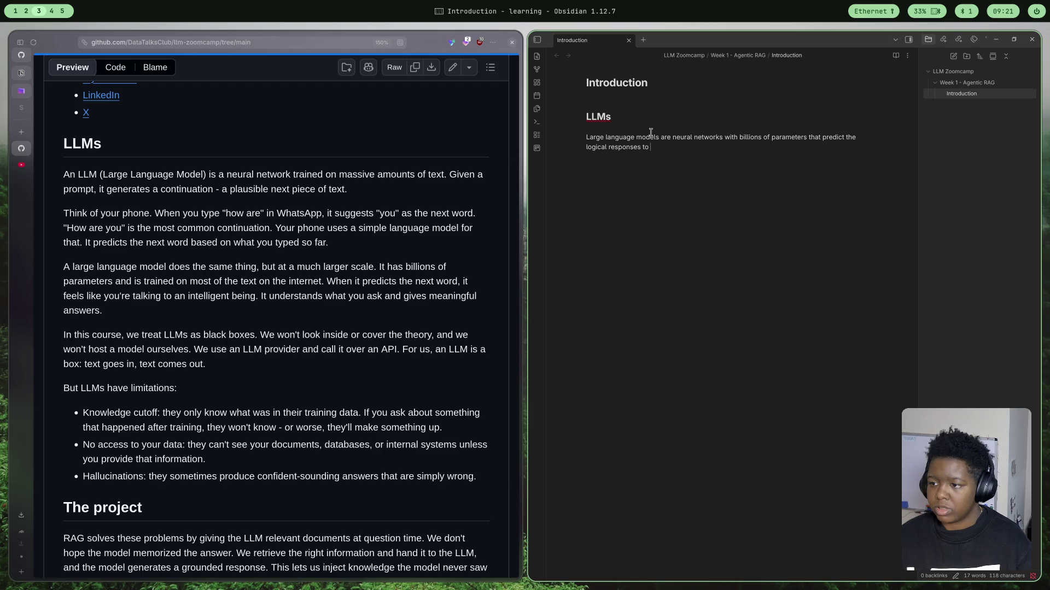
pyautogui.write(' a give')
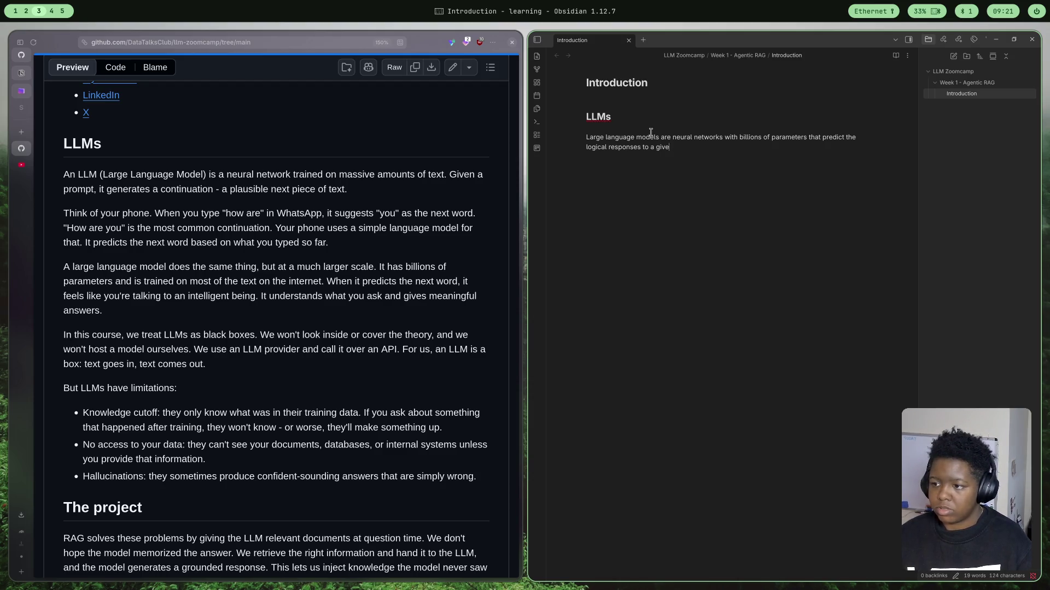
pyautogui.write('ven T')
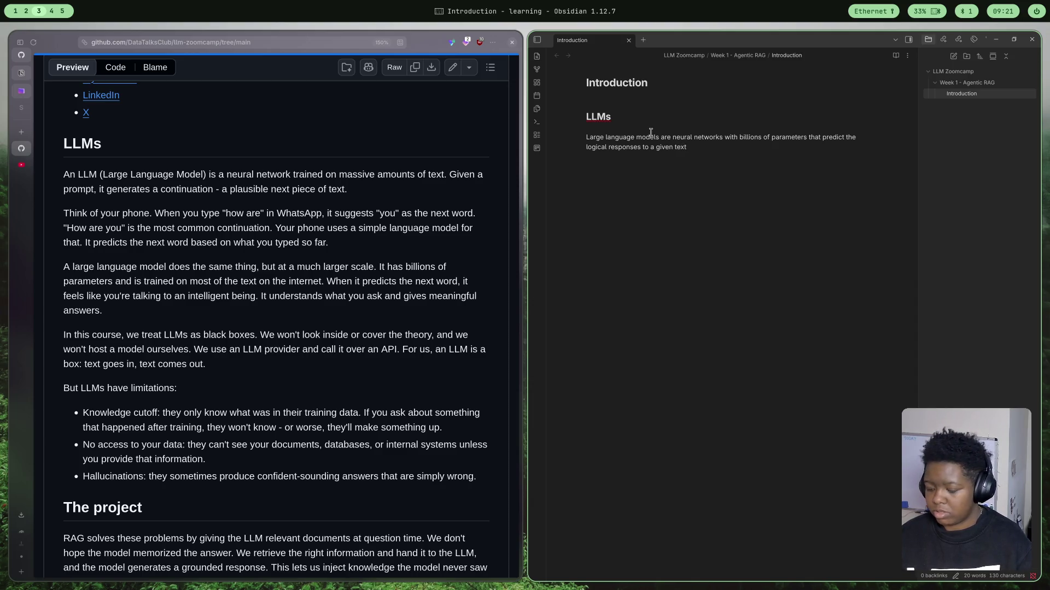
pyautogui.write(' (prompt)/')
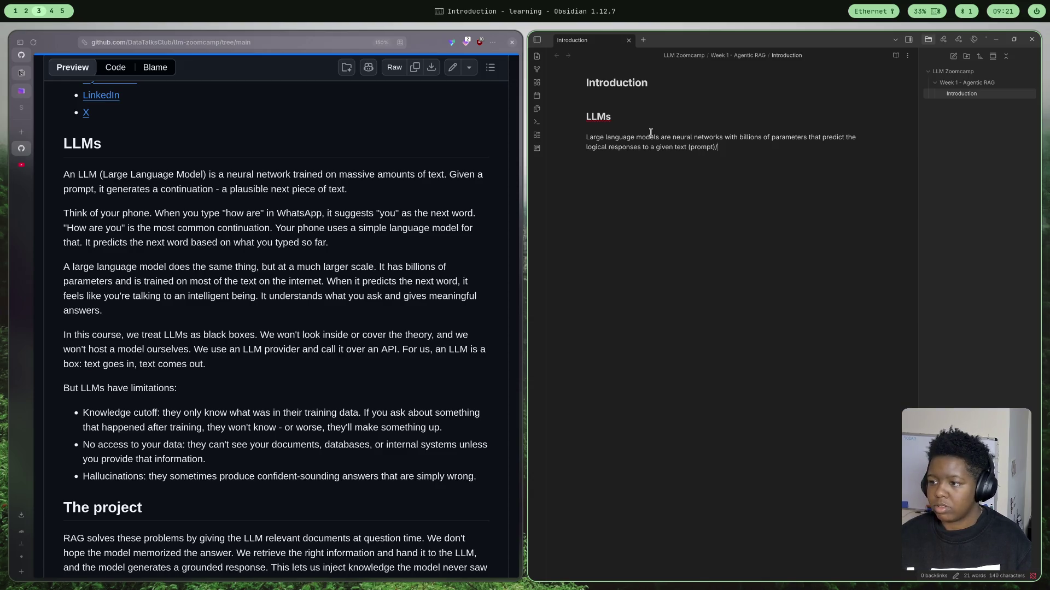
pyautogui.press('BackSpace')
pyautogui.write('.')
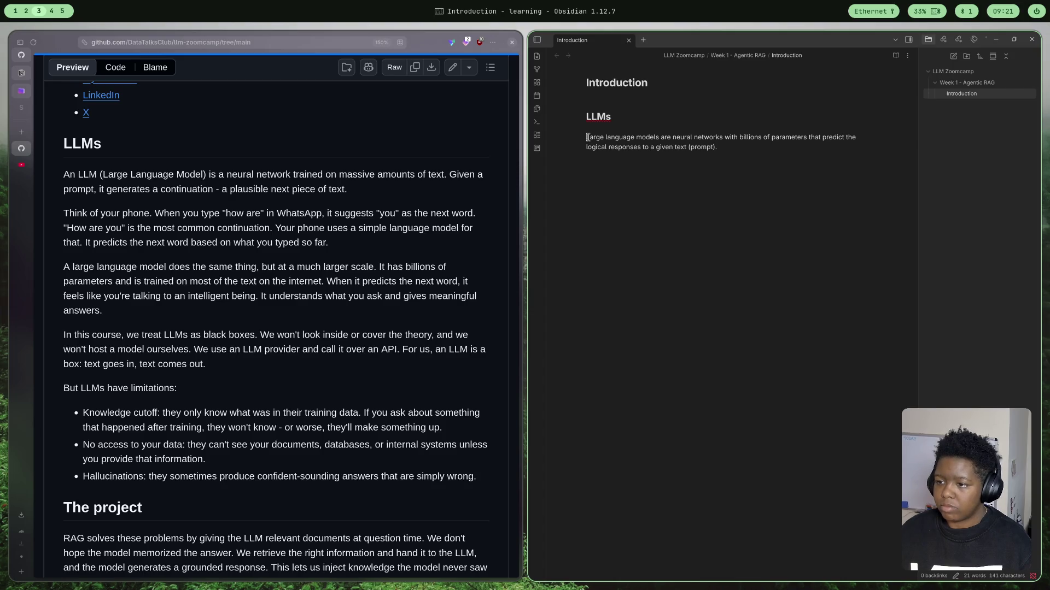
pyautogui.write('-')
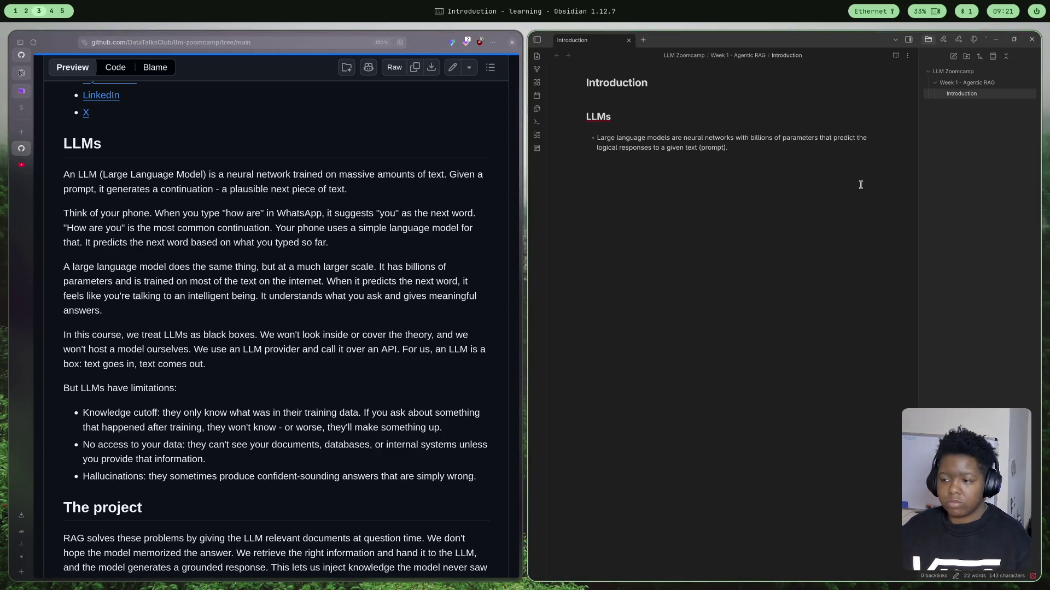
# - Add a second bullet describing LLMs as predictive text at a larger scale
pyautogui.press('Return')
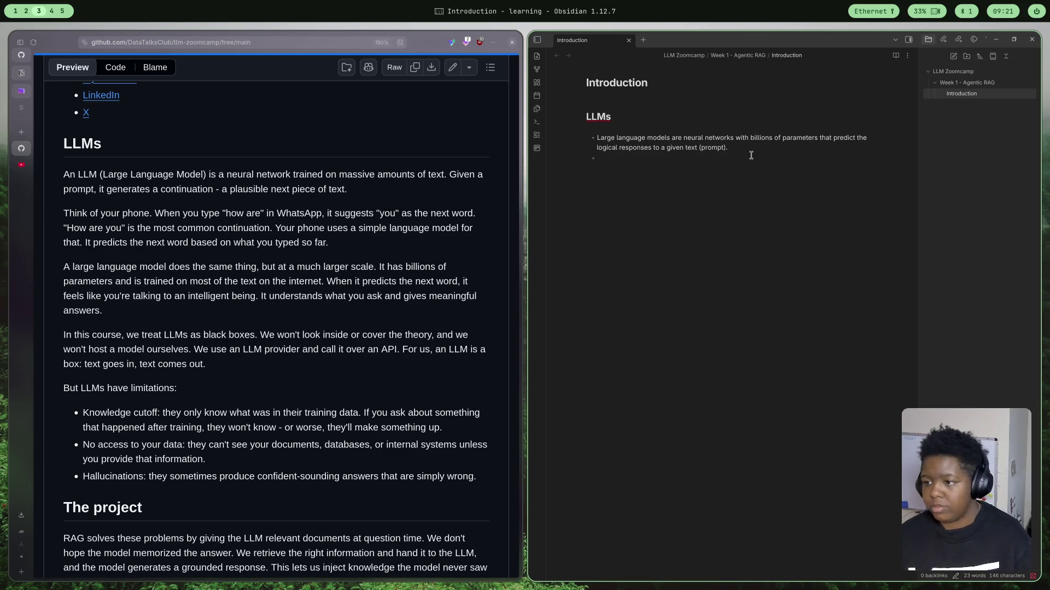
pyautogui.write('Think')
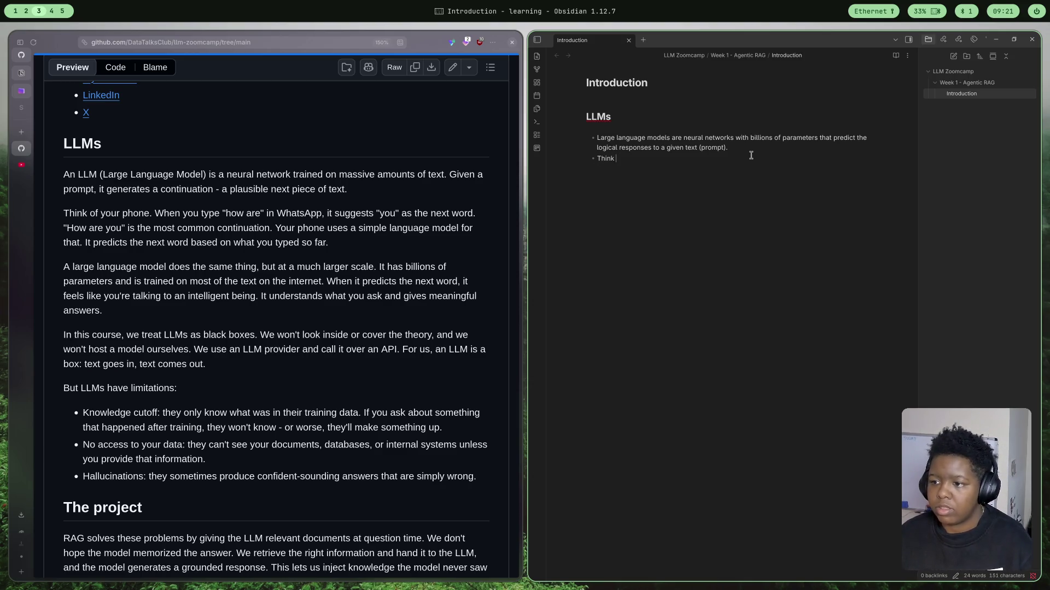
pyautogui.write(' predi')
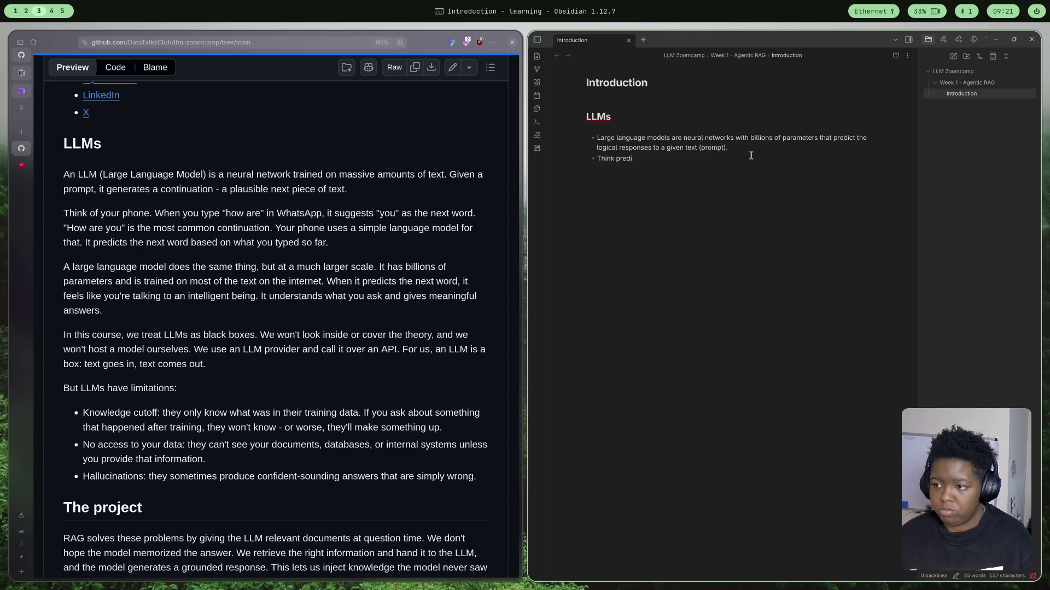
pyautogui.write('ctive text')
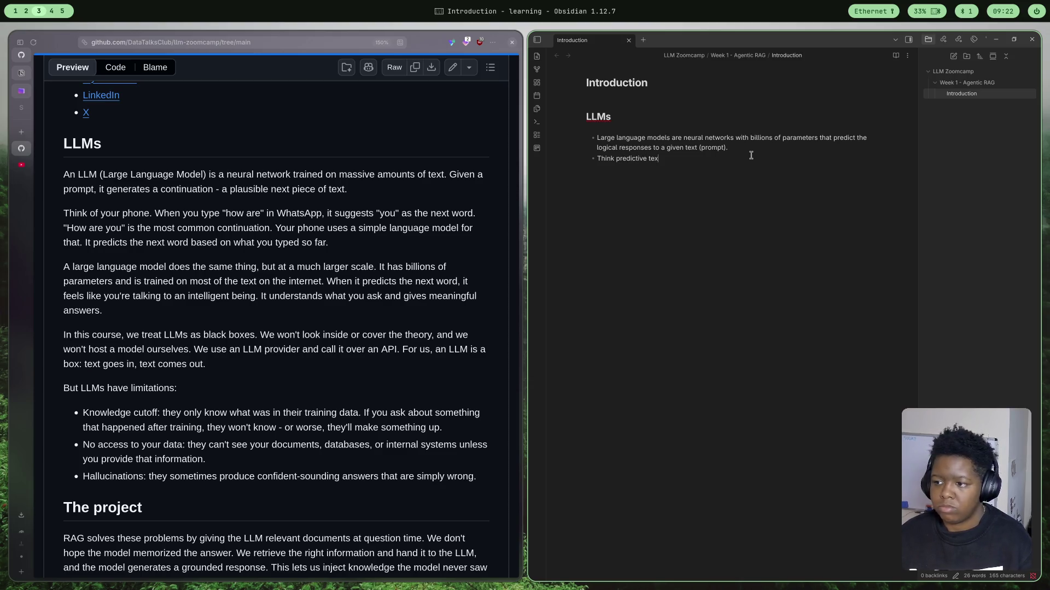
pyautogui.write(' but o')
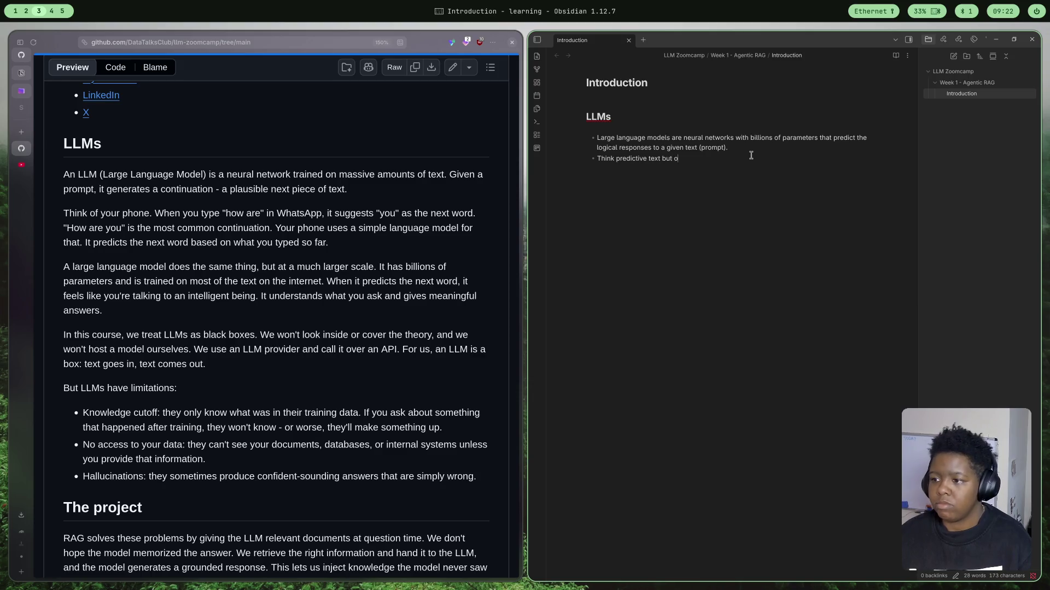
pyautogui.write('n a much l')
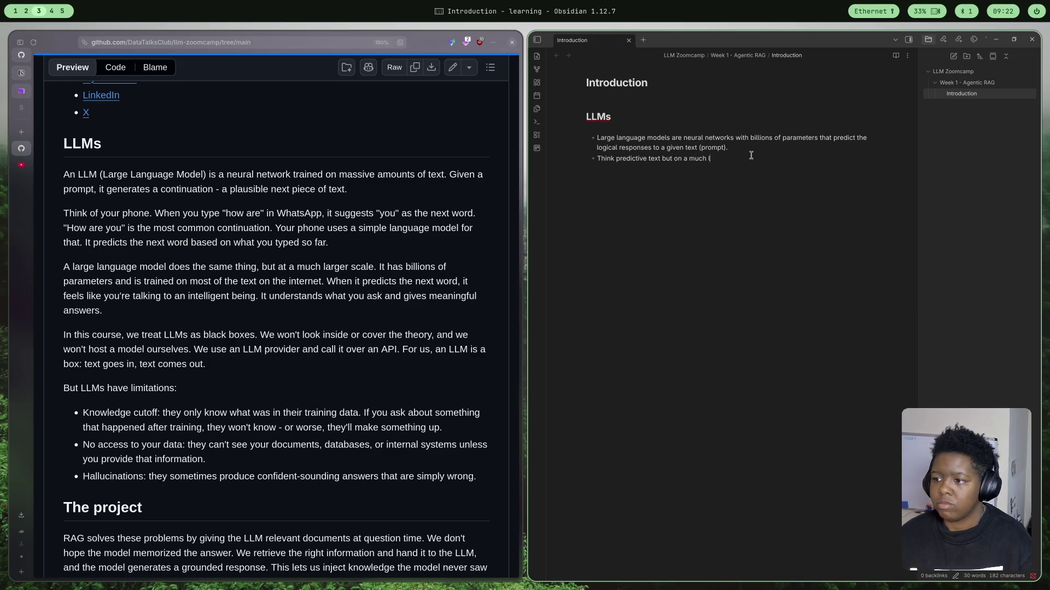
pyautogui.write('arger')
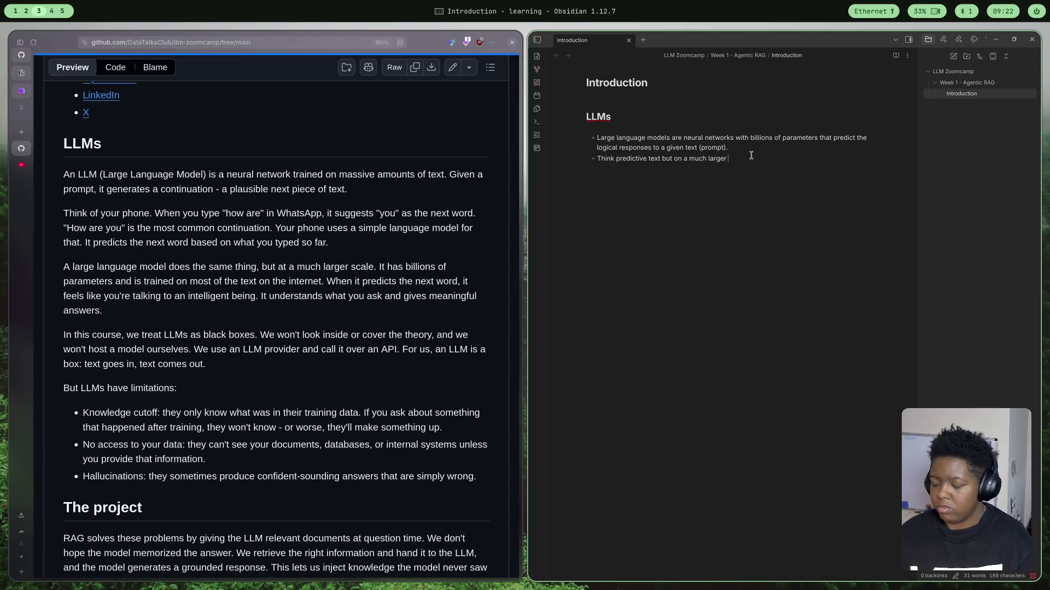
pyautogui.write(' scale')
pyautogui.press('Return')
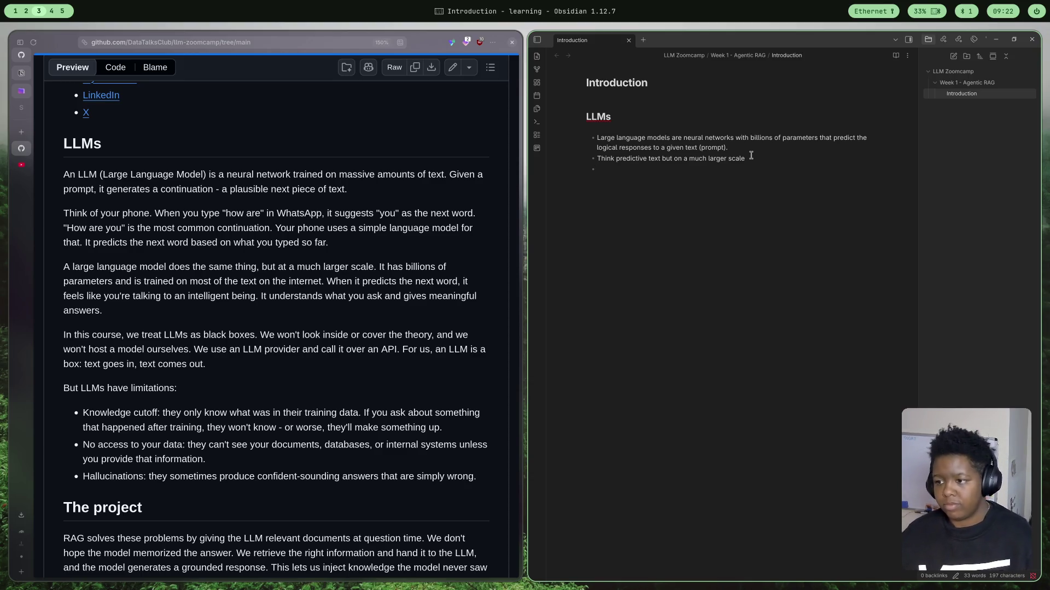
pyautogui.write('In th')
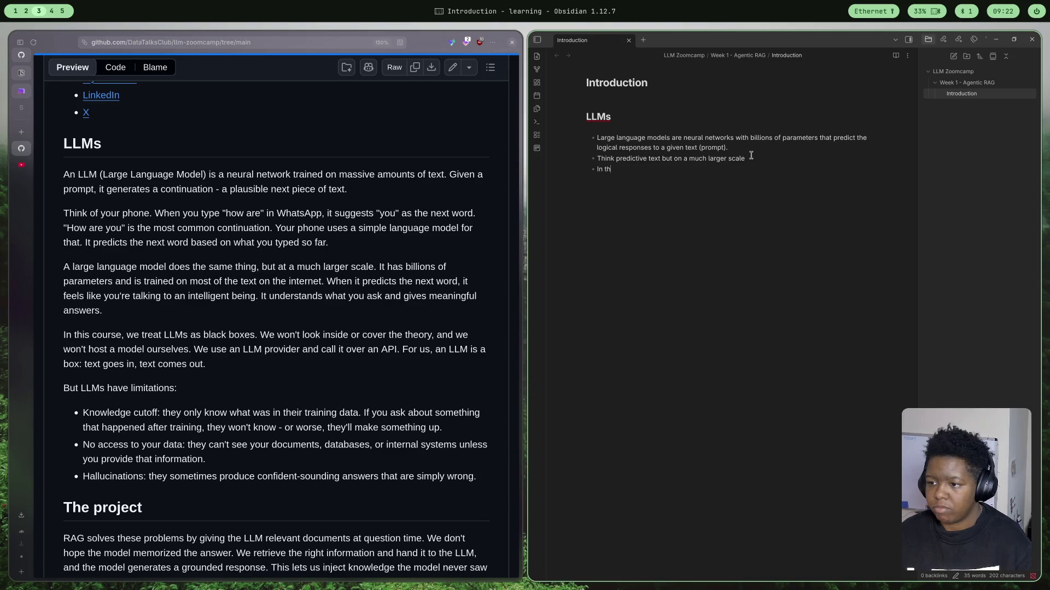
pyautogui.press('BackSpace')
pyautogui.press('BackSpace')
pyautogui.press('BackSpace')
pyautogui.press('BackSpace')
pyautogui.press('BackSpace')
pyautogui.write('THis')
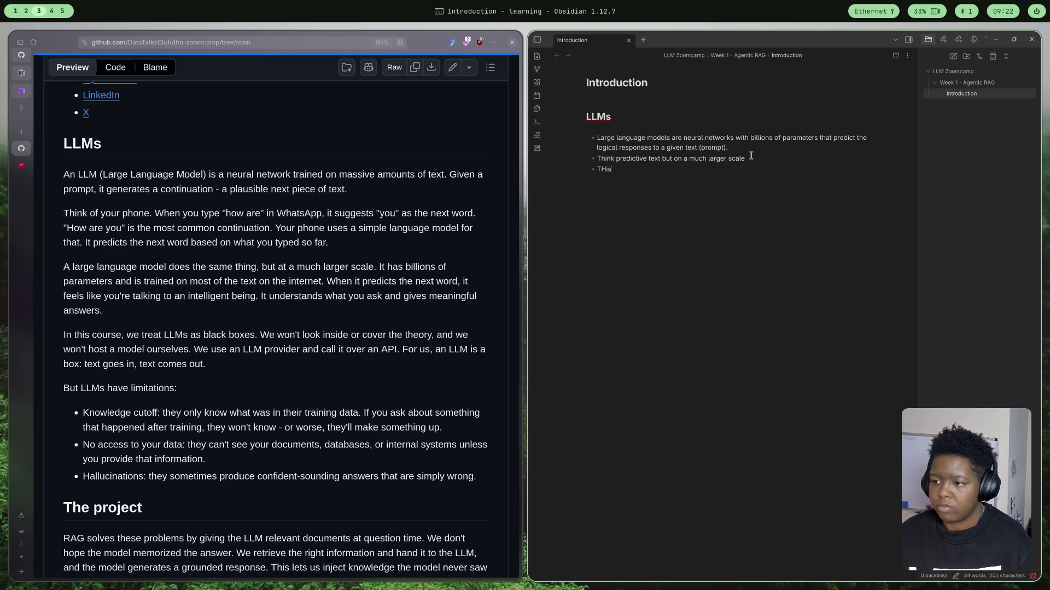
pyautogui.press('BackSpace')
pyautogui.press('BackSpace')
pyautogui.press('BackSpace')
pyautogui.write('is cour')
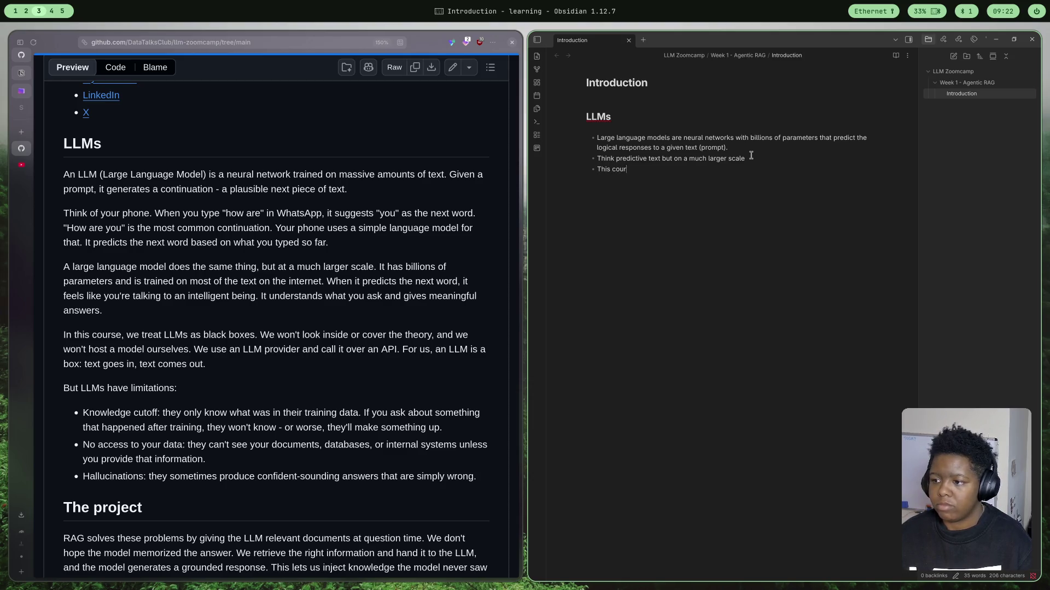
pyautogui.write("se doesn't")
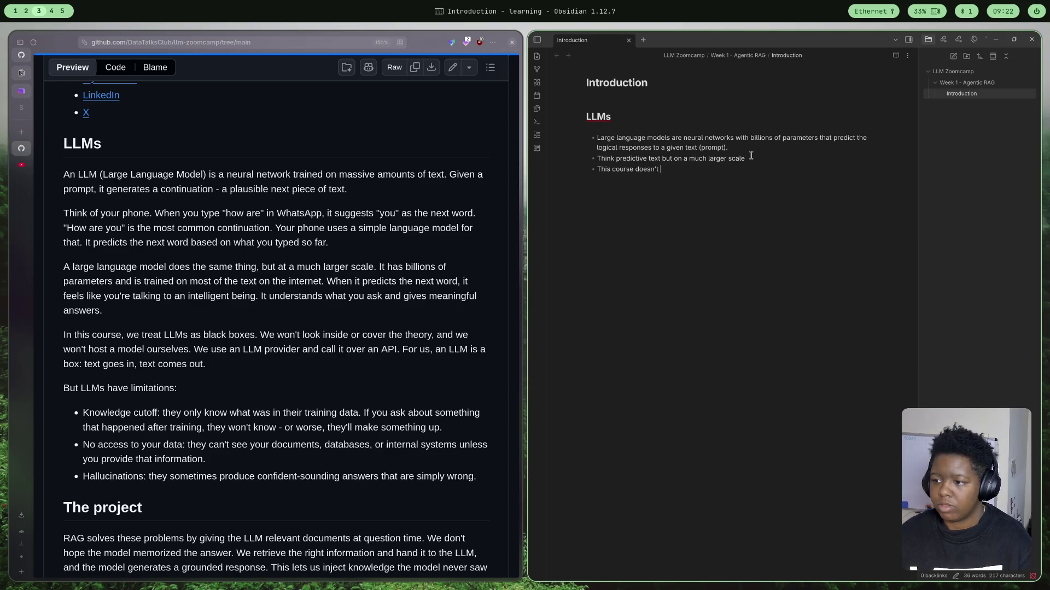
pyautogui.write(' go into the ')
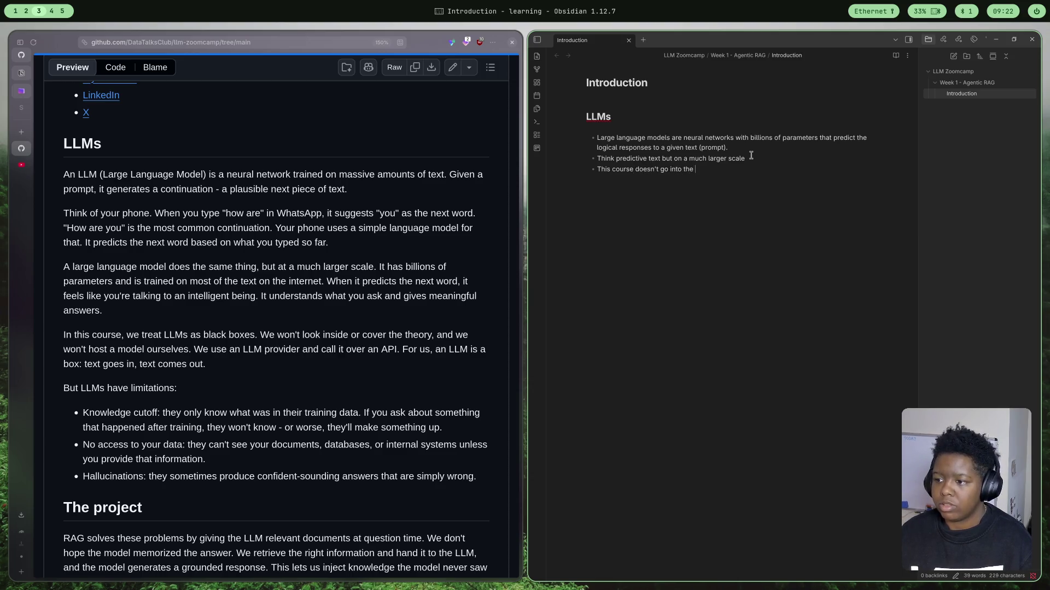
pyautogui.write('detail of')
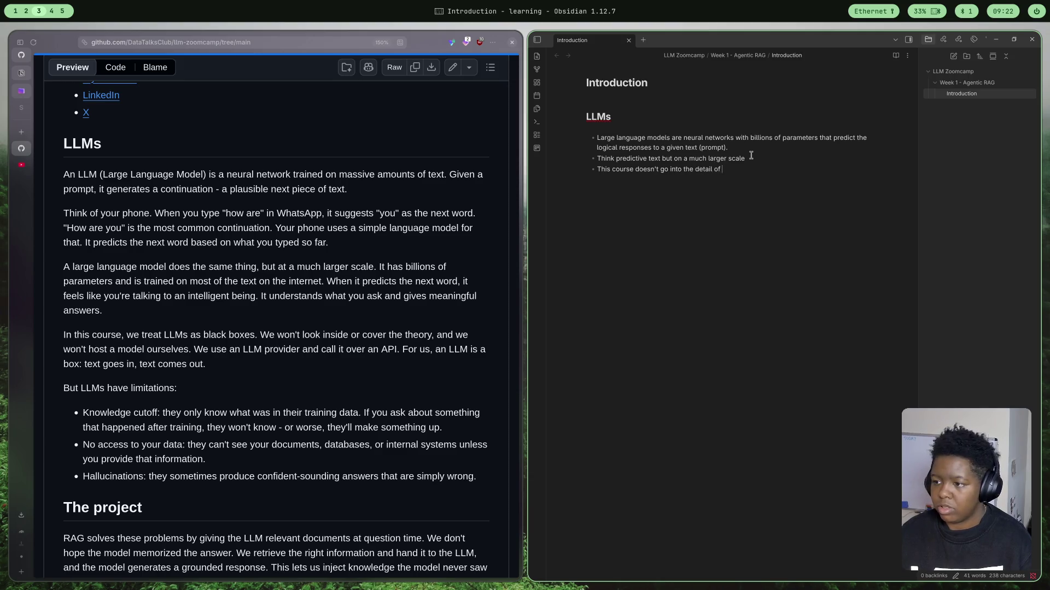
pyautogui.write(' how LLMs')
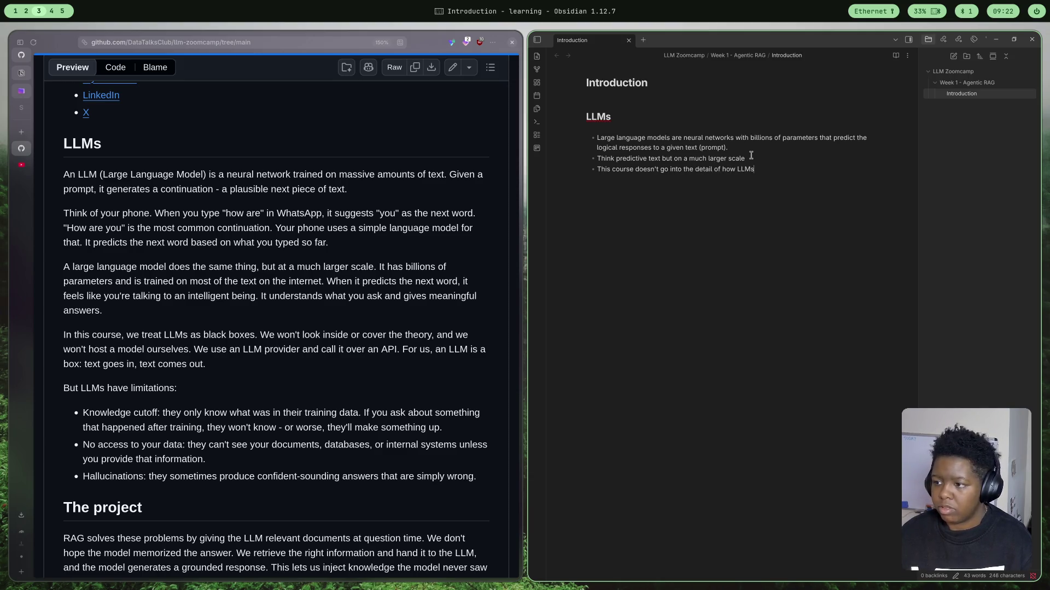
pyautogui.write(' work bu')
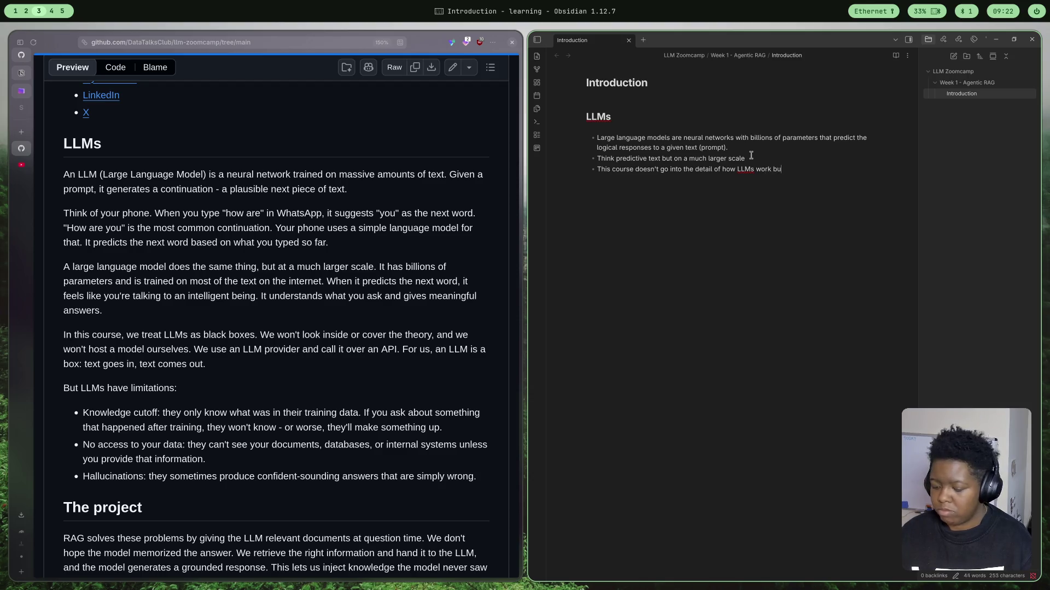
pyautogui.write('t how we ')
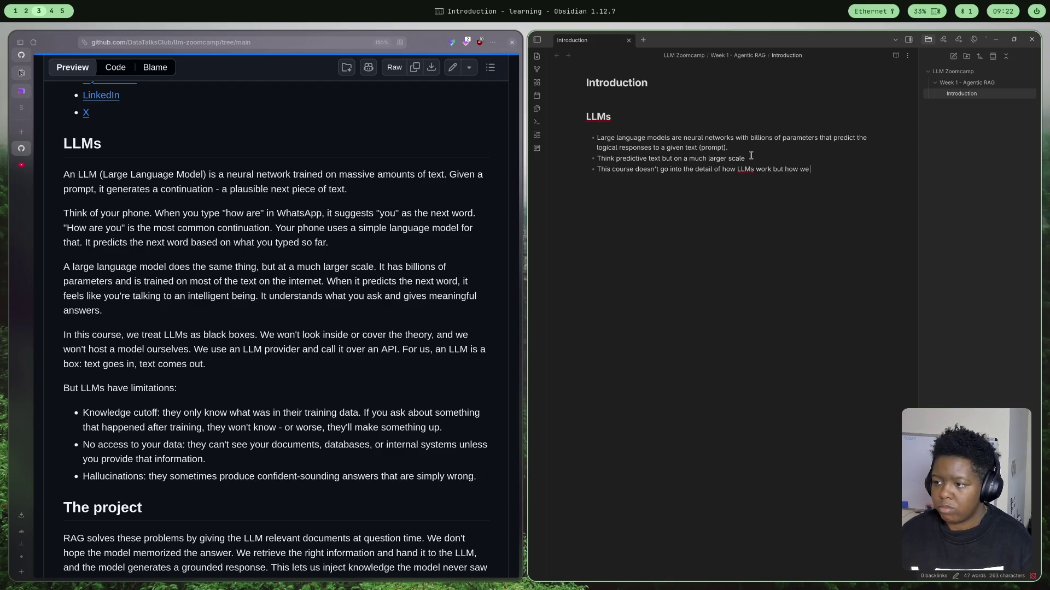
pyautogui.write('can imple')
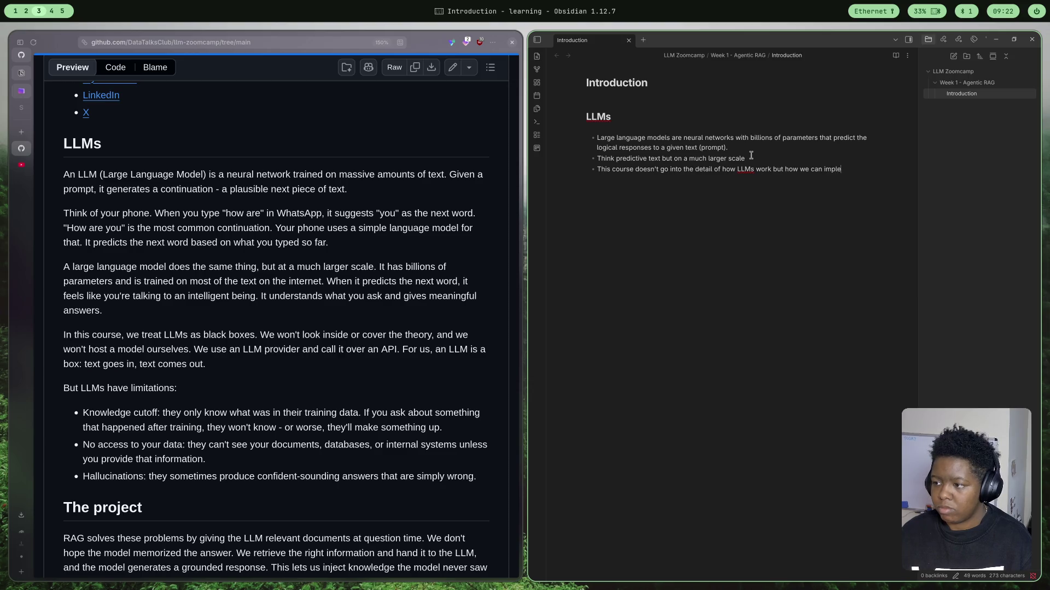
pyautogui.write('ment the')
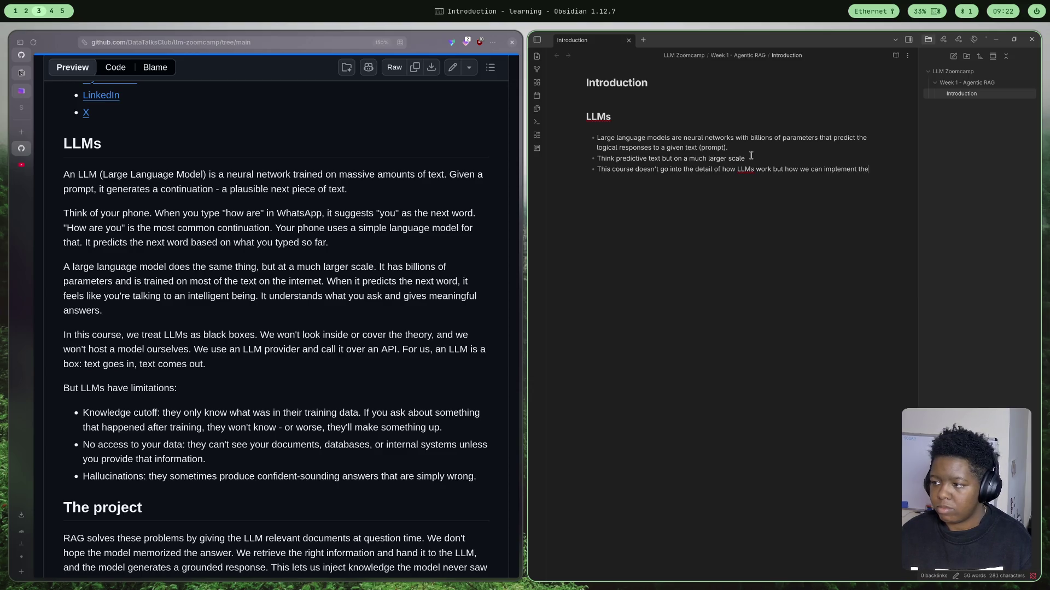
pyautogui.write('m and')
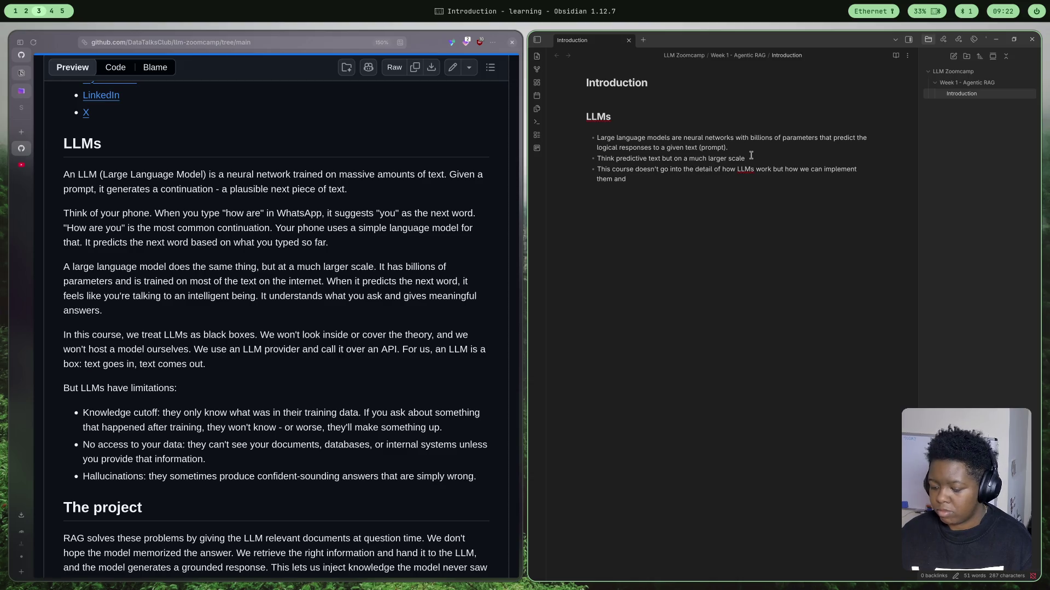
pyautogui.write(' reduc')
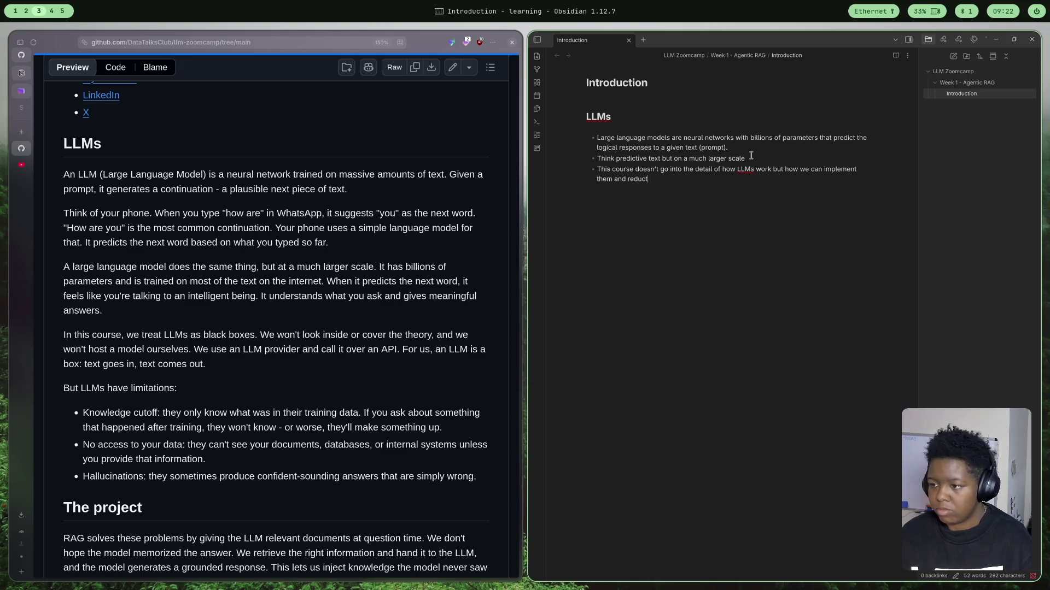
pyautogui.write('e the impa')
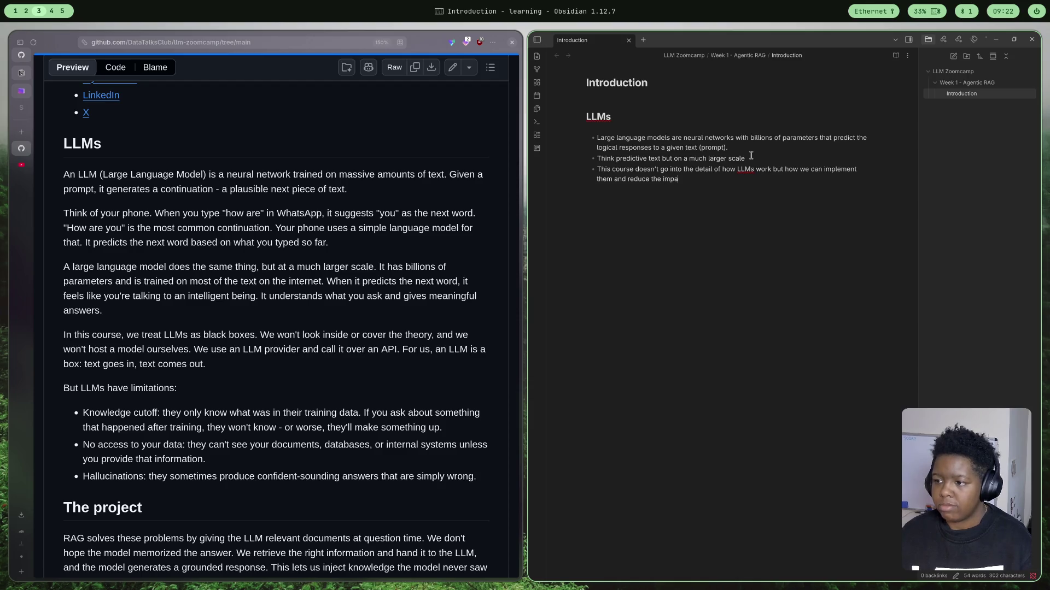
pyautogui.write('ct of th')
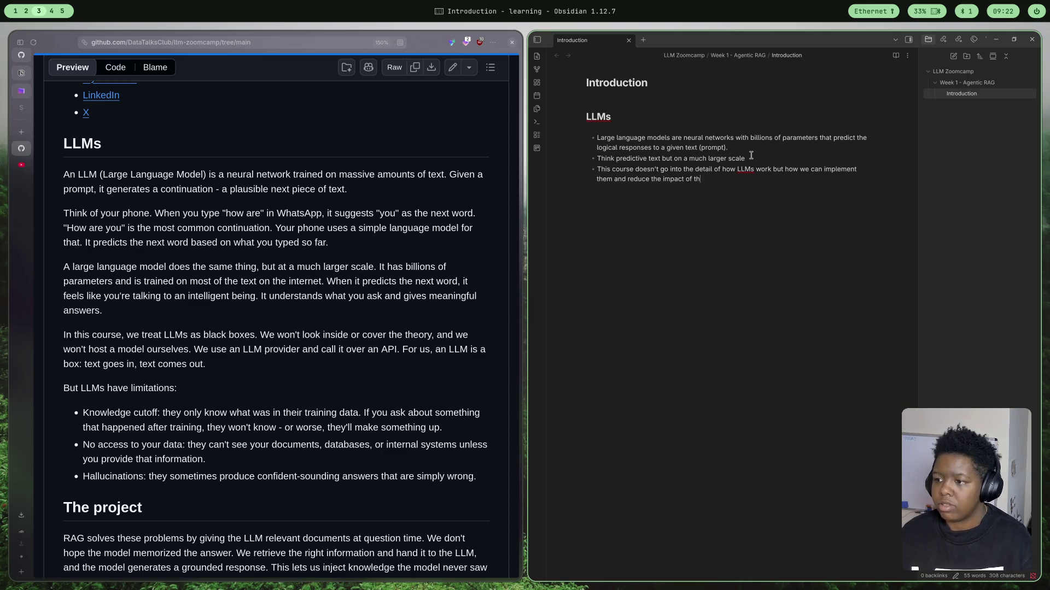
pyautogui.write('eir limit')
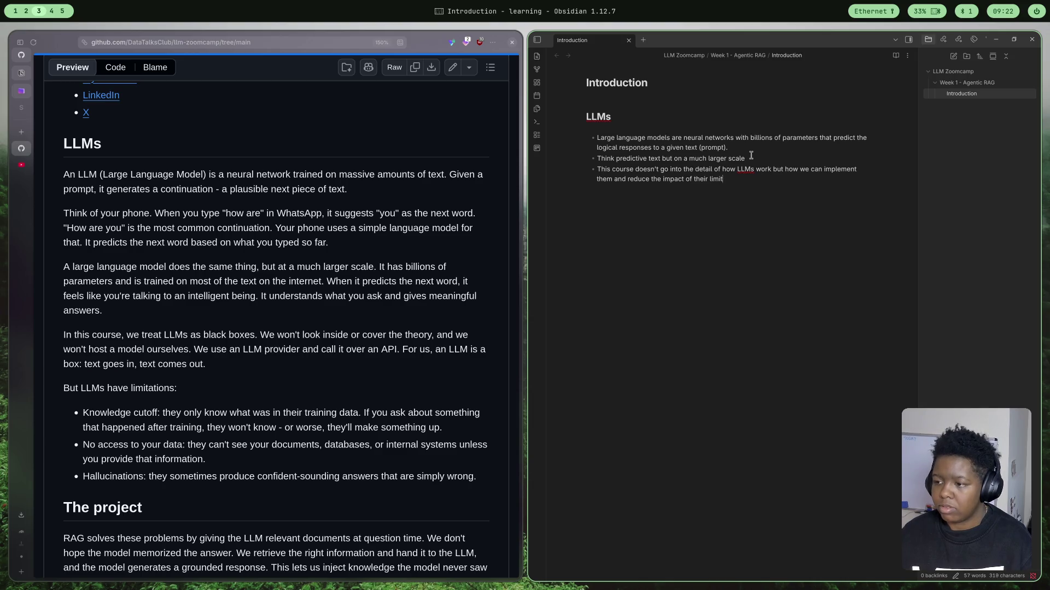
pyautogui.write('ations b')
pyautogui.write('y ')
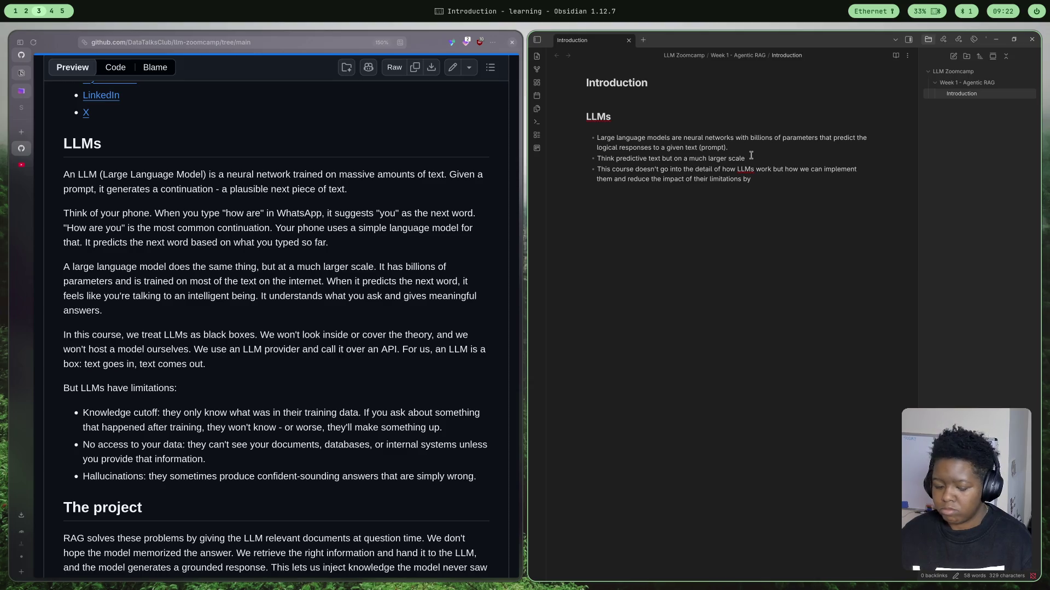
pyautogui.write('provid')
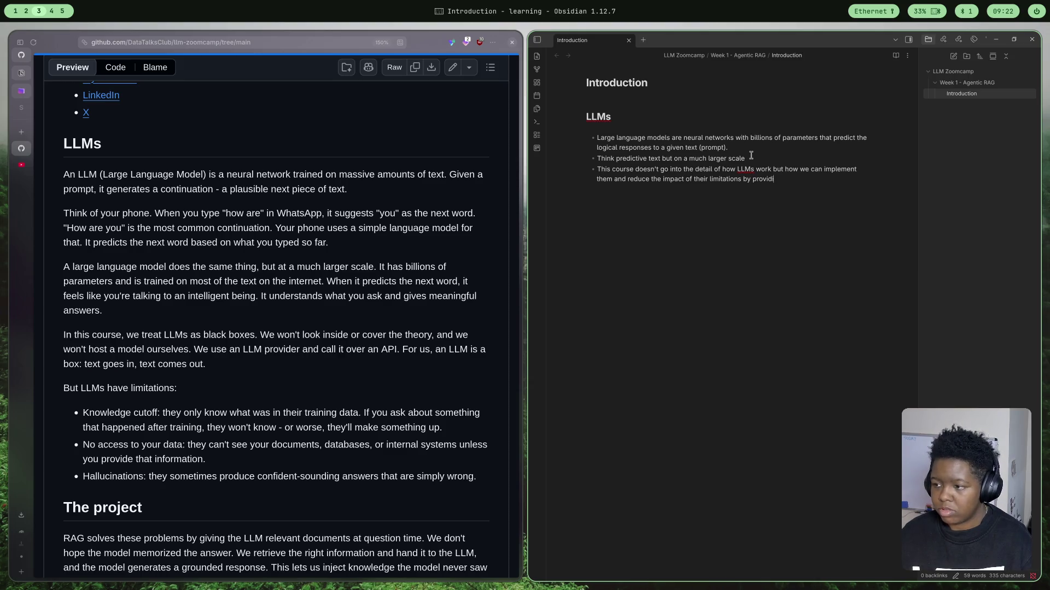
pyautogui.write('ing the ')
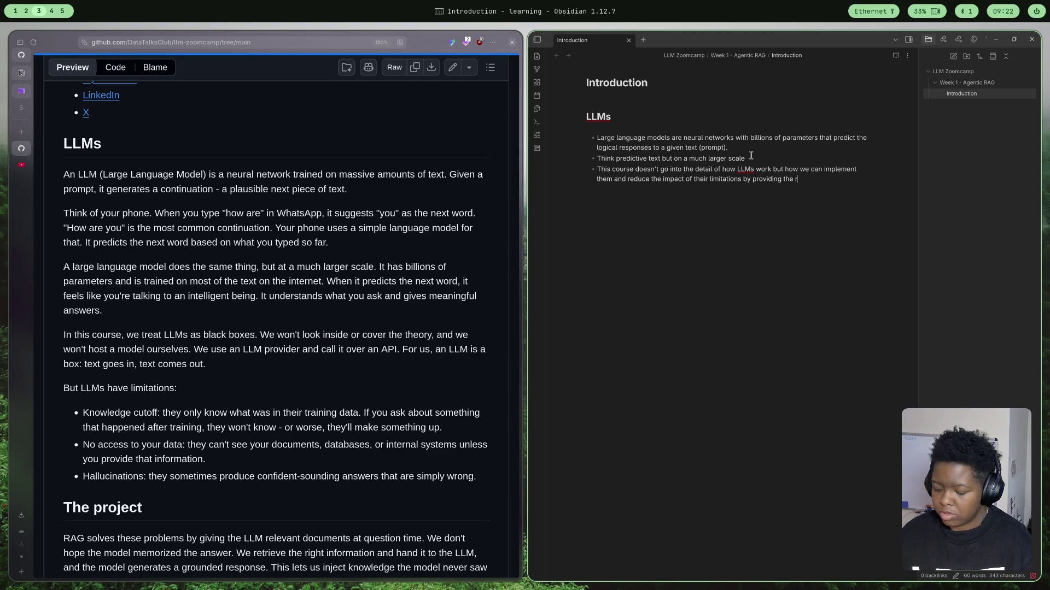
pyautogui.write('right conte')
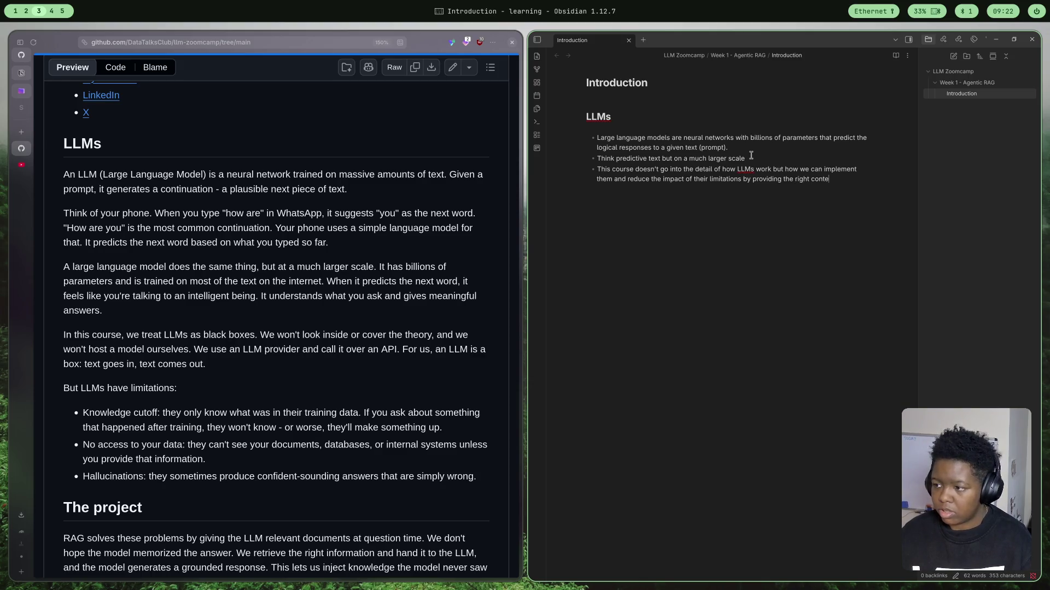
pyautogui.write('xt ')
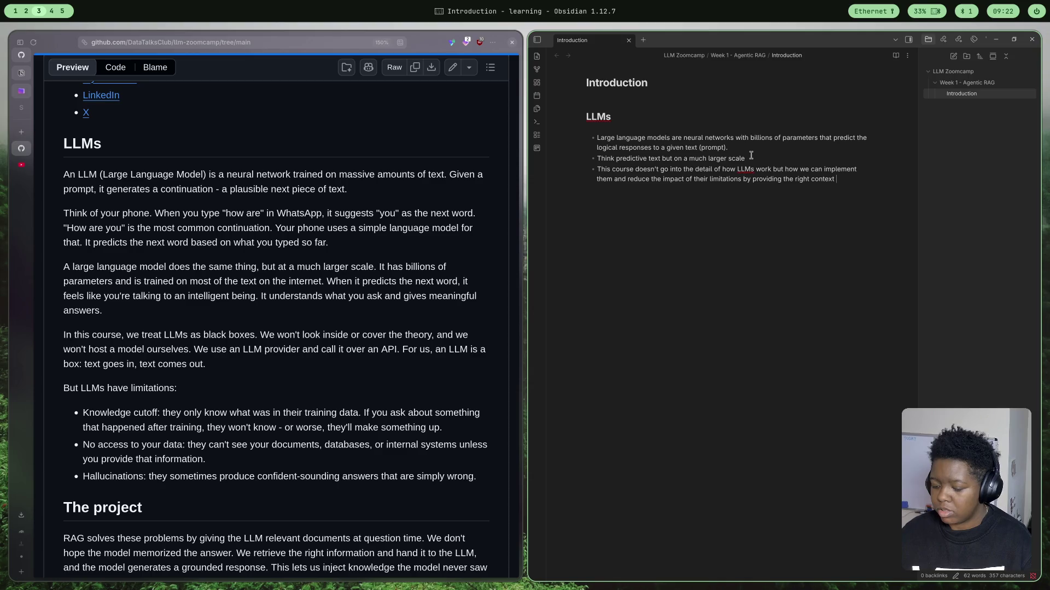
pyautogui.write('to the')
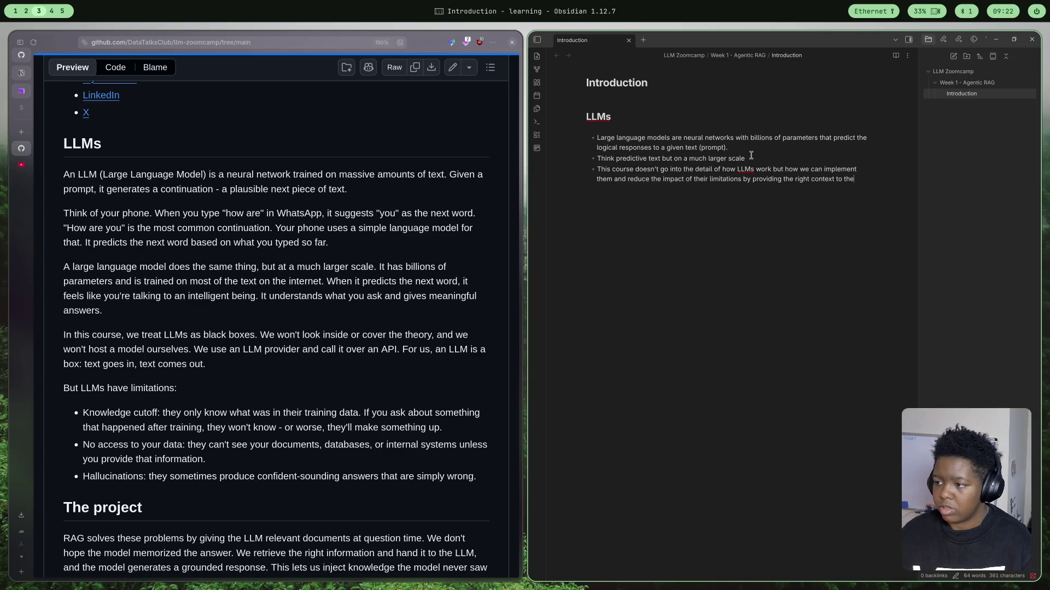
pyautogui.write(' model')
# - Add a third bullet on the course's focus on limitations and context, ending "based on the content of a given prompt."
pyautogui.press('BackSpace')
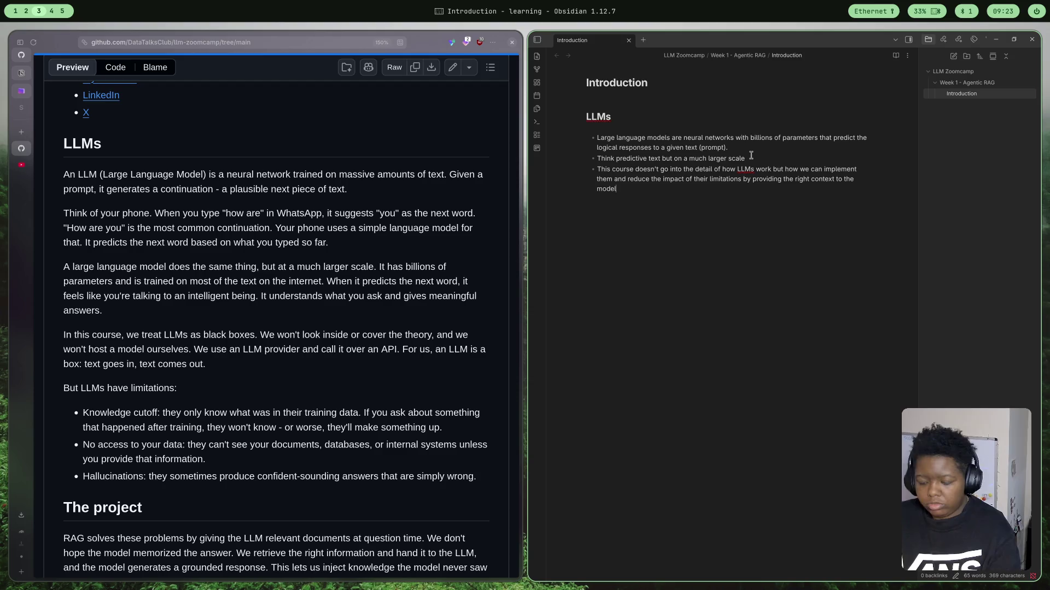
pyautogui.write('bas')
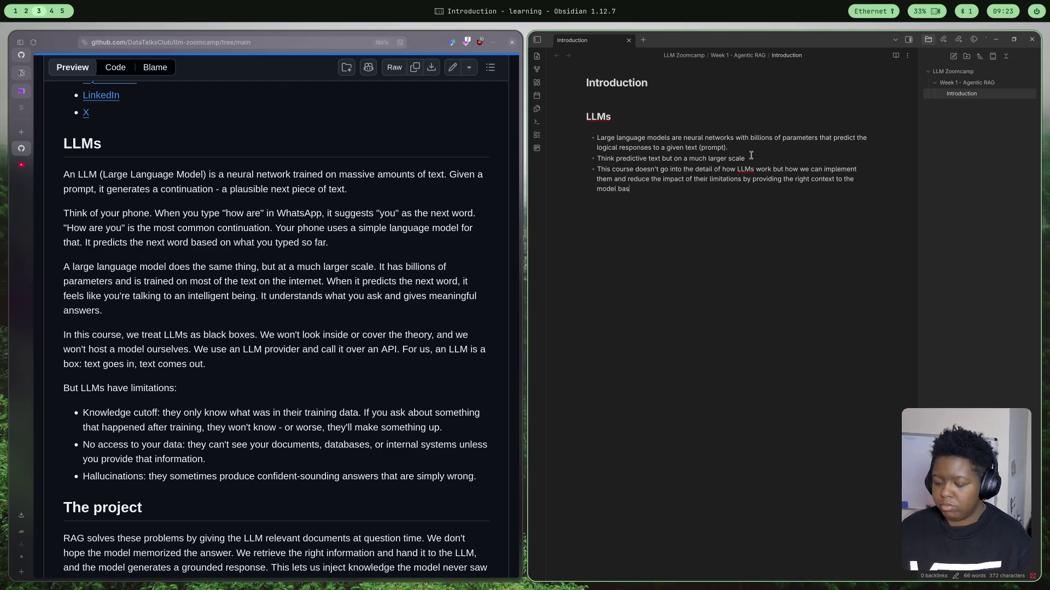
pyautogui.write('ed o')
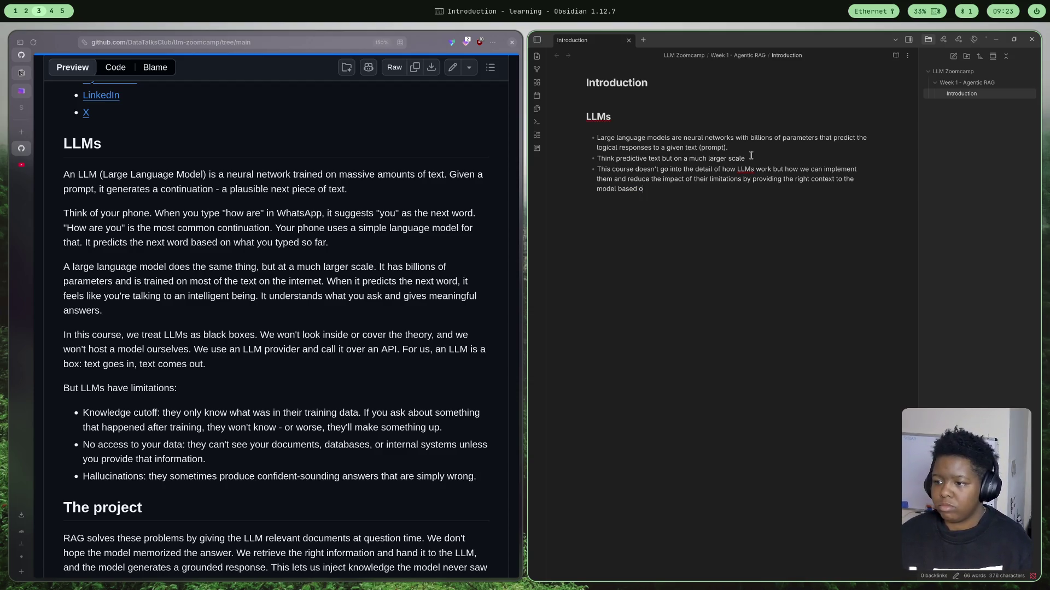
pyautogui.write('n the contec')
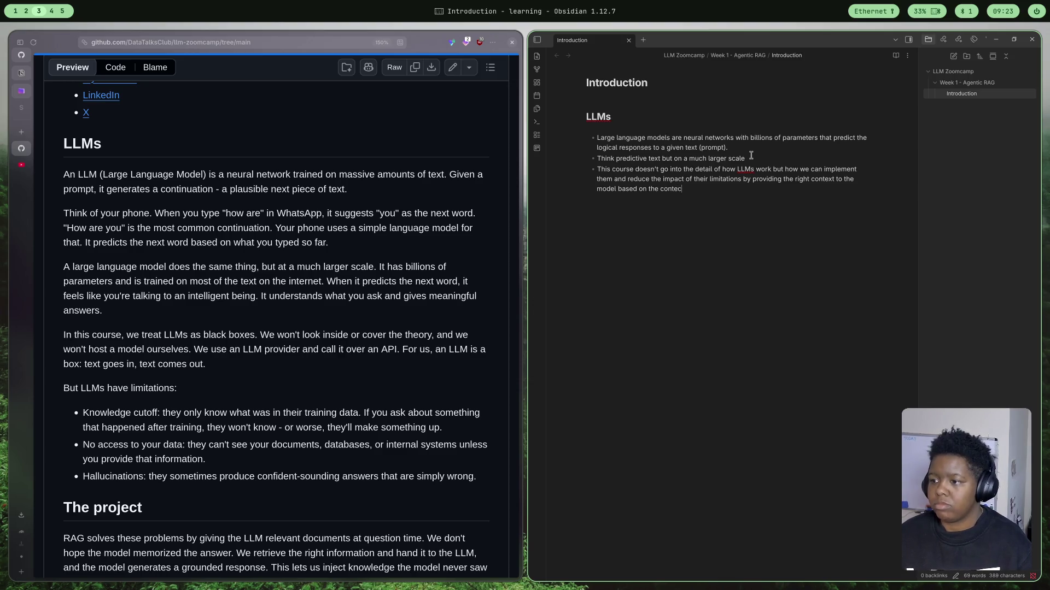
pyautogui.press('BackSpace')
pyautogui.write('nt of a ')
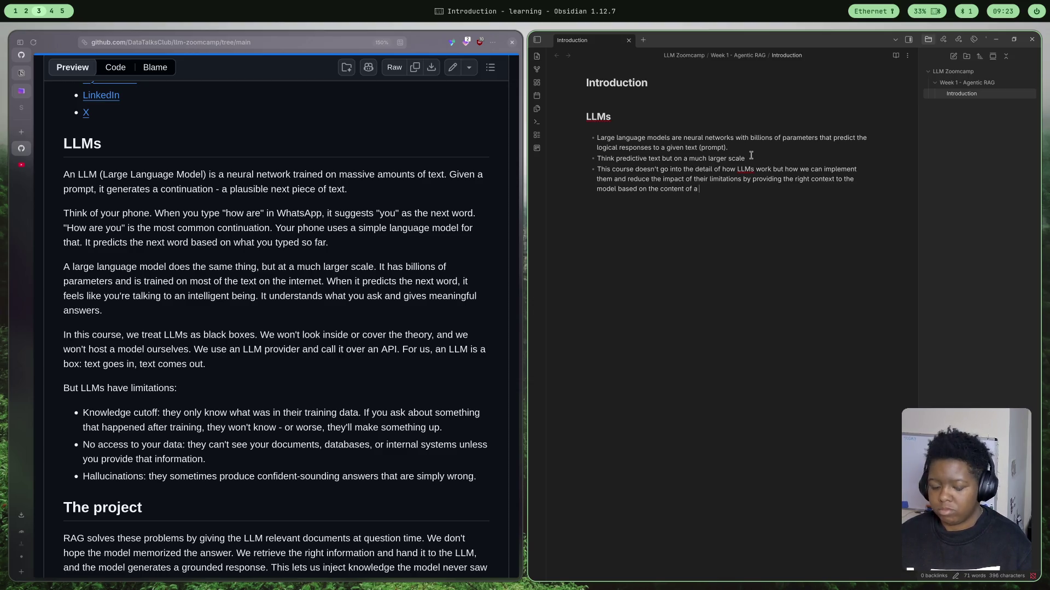
pyautogui.write('gu')
pyautogui.press('BackSpace')
pyautogui.write('i')
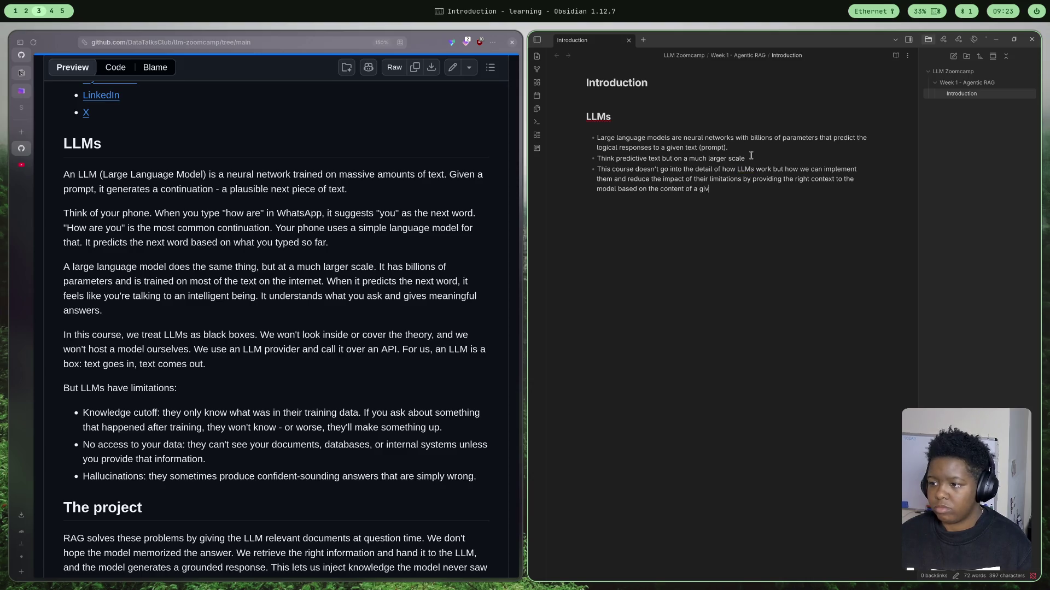
pyautogui.write('v')
pyautogui.write('po')
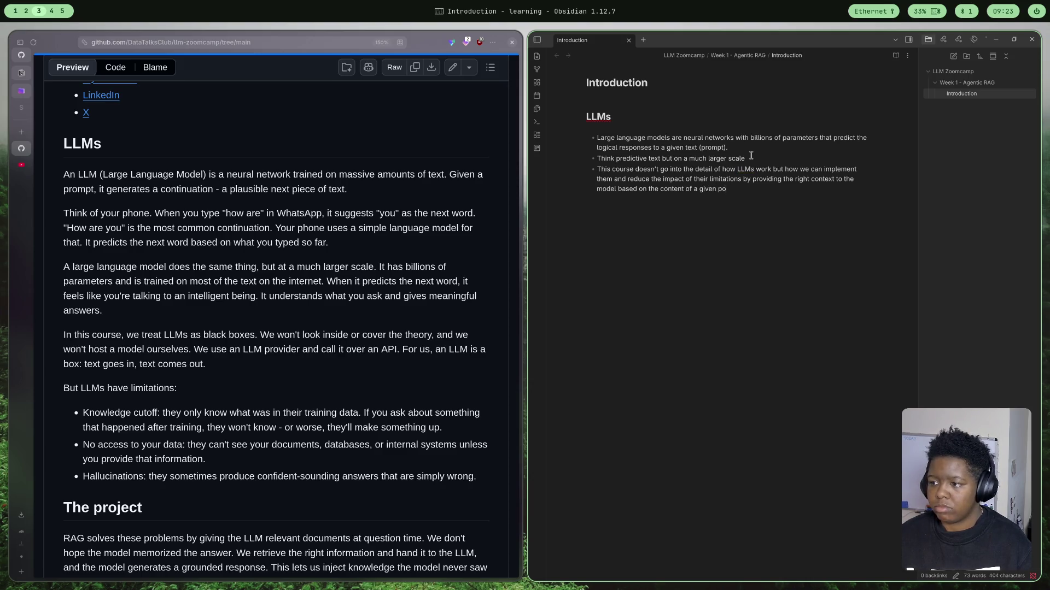
pyautogui.write('mpt.')
pyautogui.press('Return')
pyautogui.press('Return')
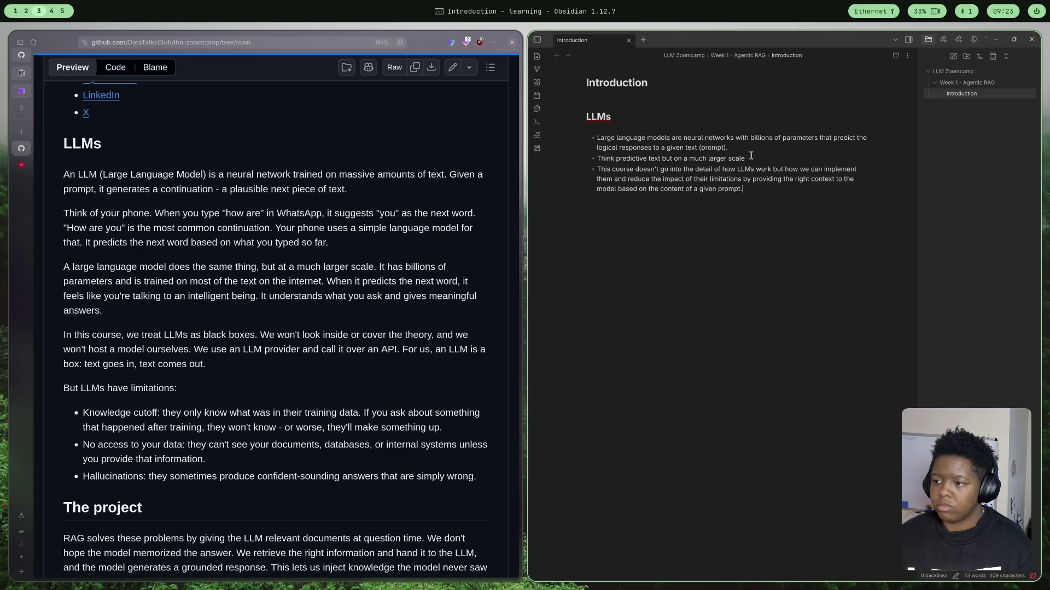
pyautogui.press('BackSpace')
pyautogui.press('BackSpace')
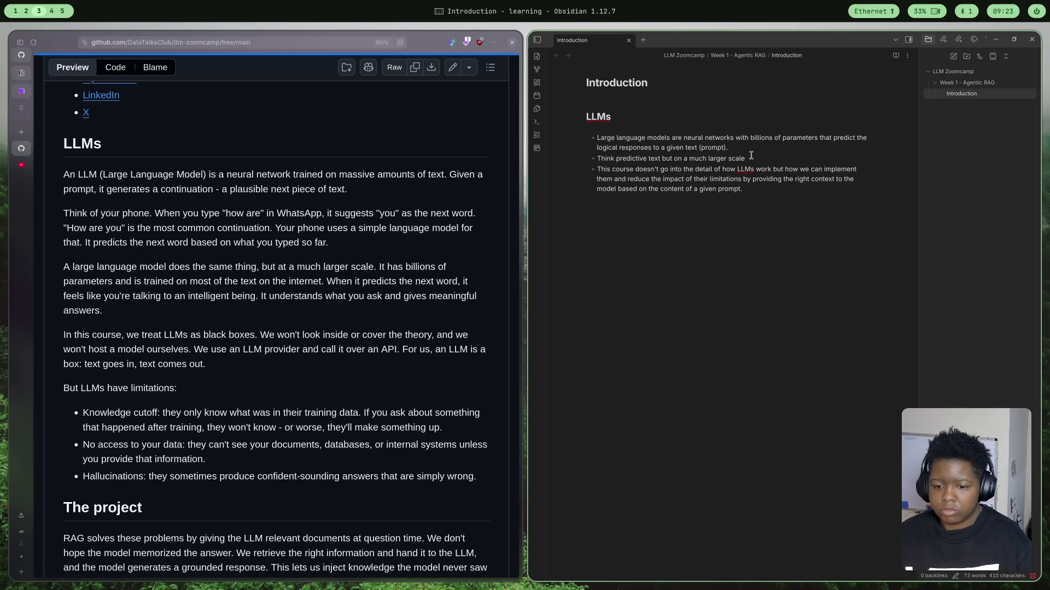
pyautogui.press('Return')
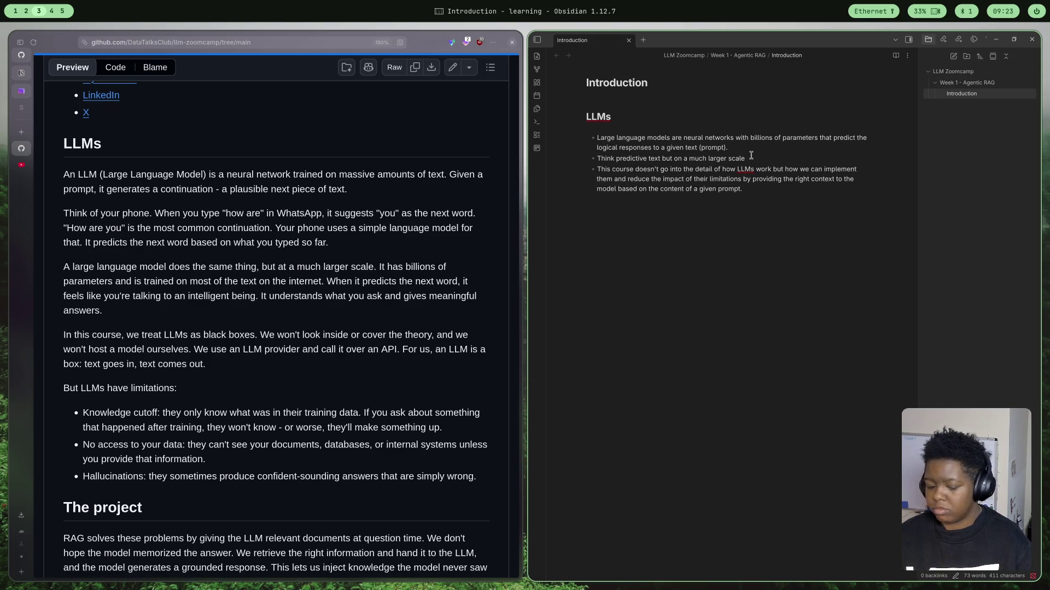
pyautogui.write('### ')
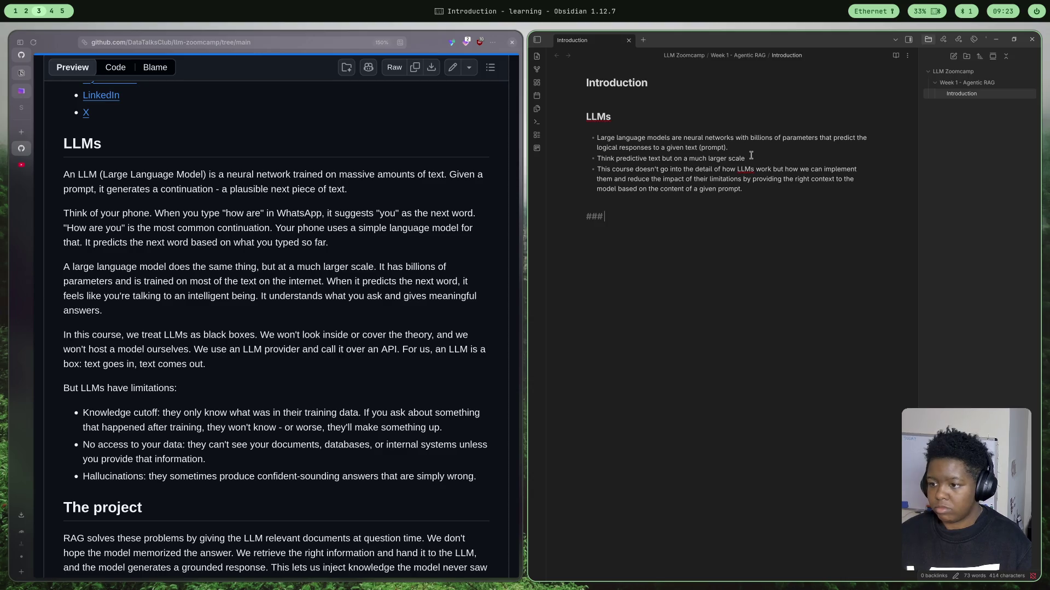
pyautogui.write('LLM')
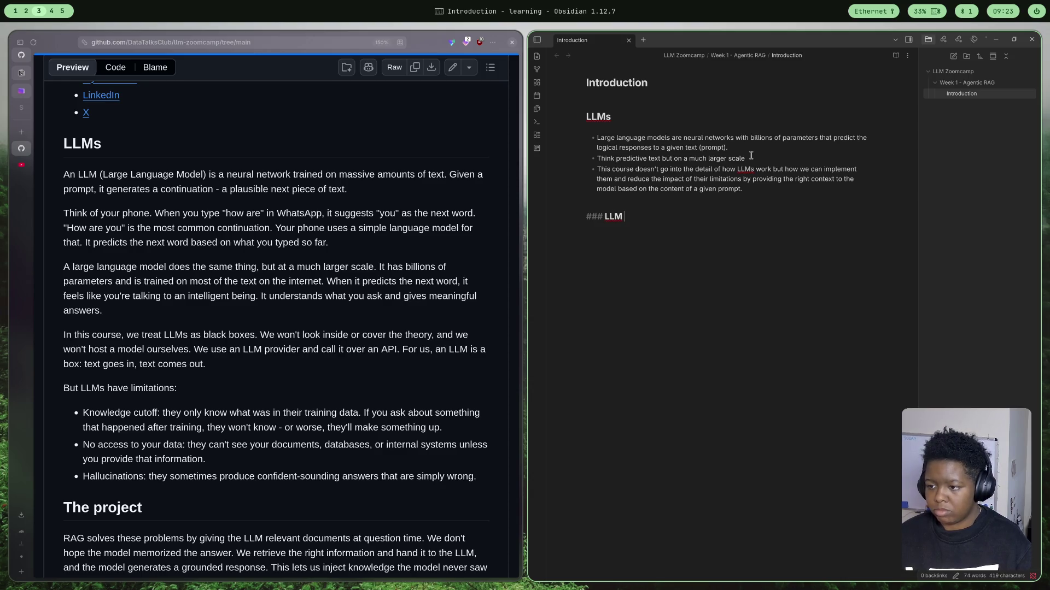
pyautogui.write(' Limitations')
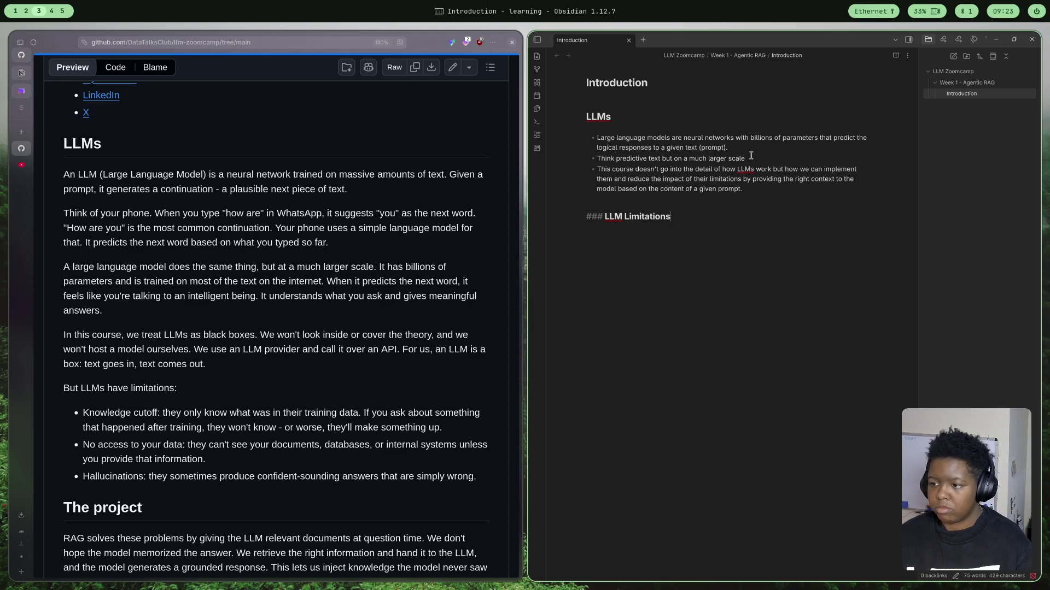
# - Add an 'LLM Limitations' heading and begin the knowledge cut-off bullet below it
pyautogui.press('Return')
pyautogui.press('Return')
pyautogui.write('- K')
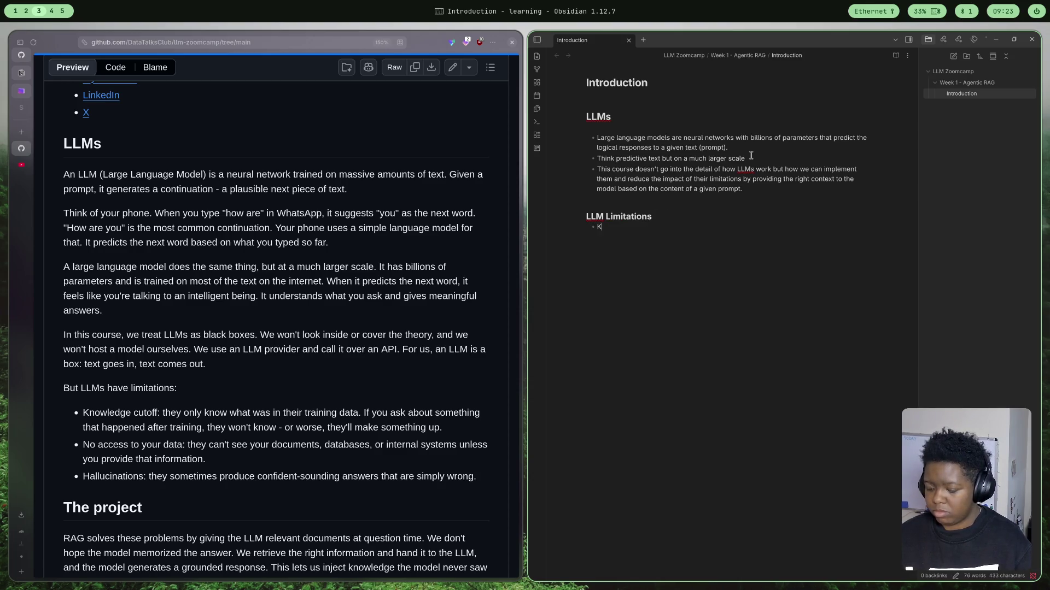
pyautogui.write('nowled')
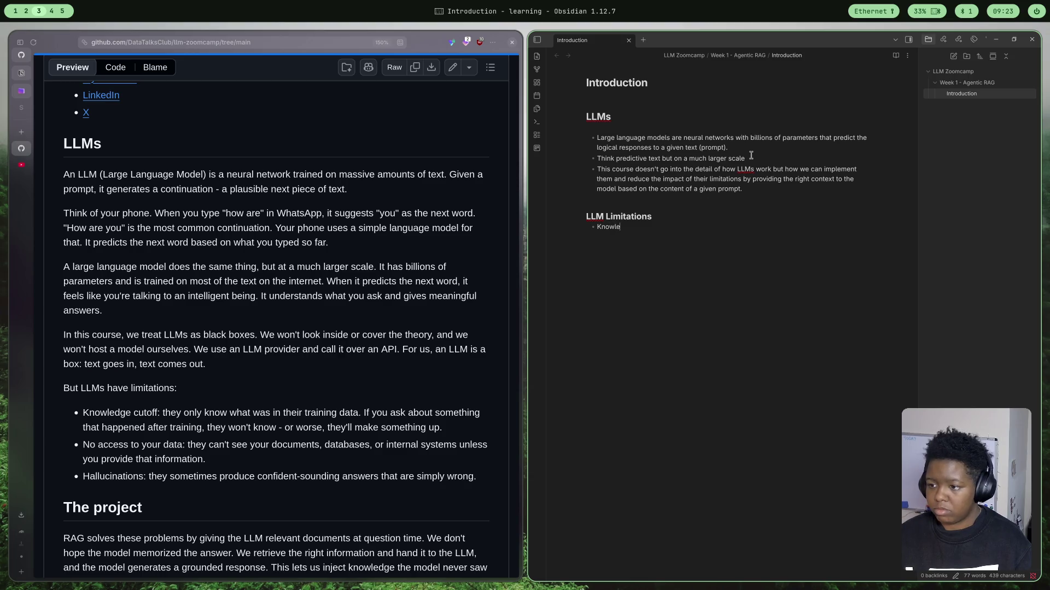
pyautogui.write('ge cut')
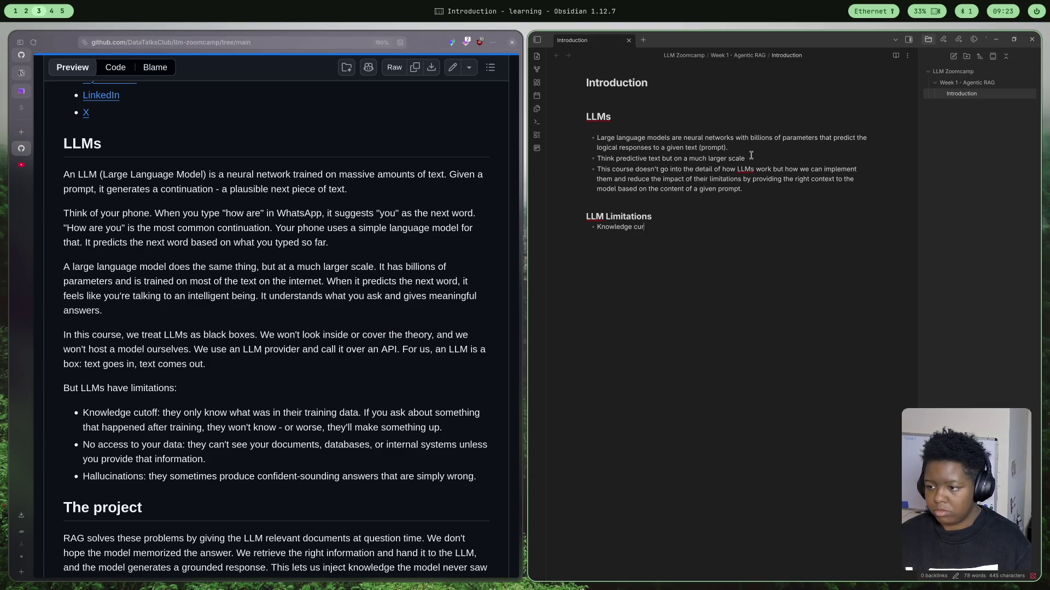
pyautogui.write(' off:')
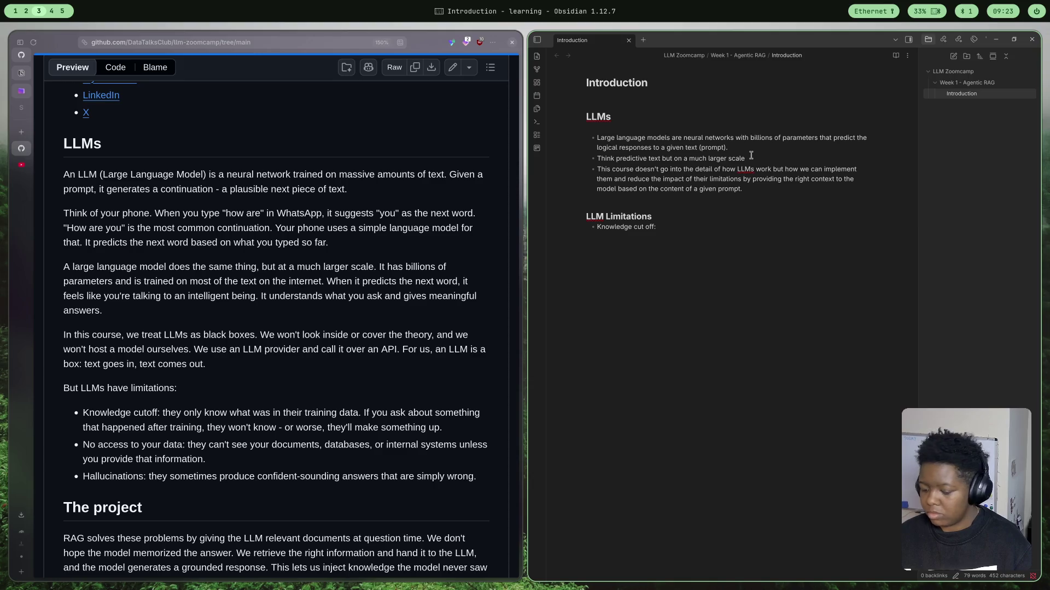
pyautogui.write('llms ')
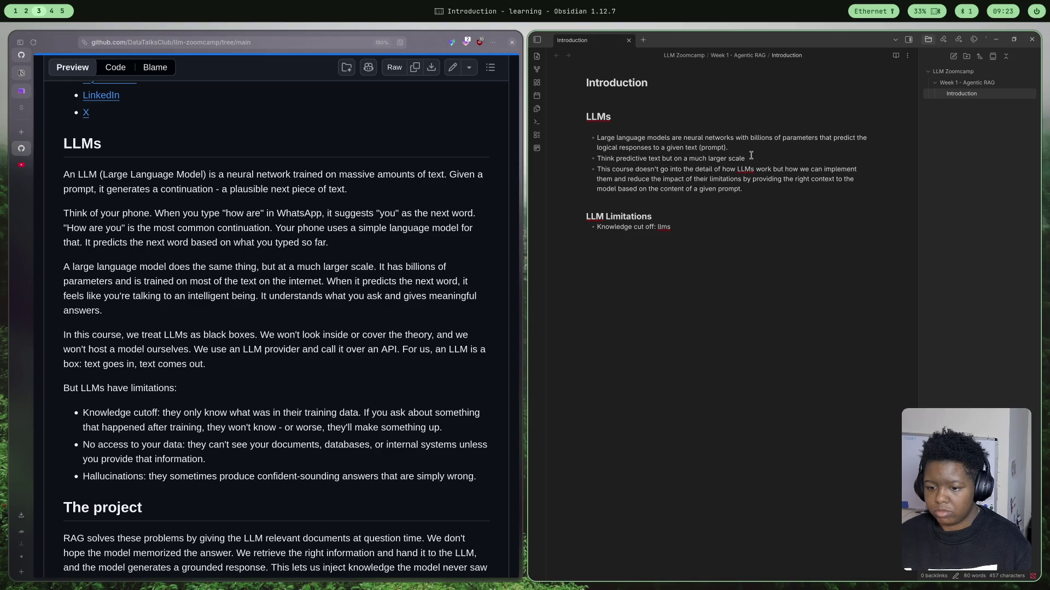
pyautogui.write('only wh')
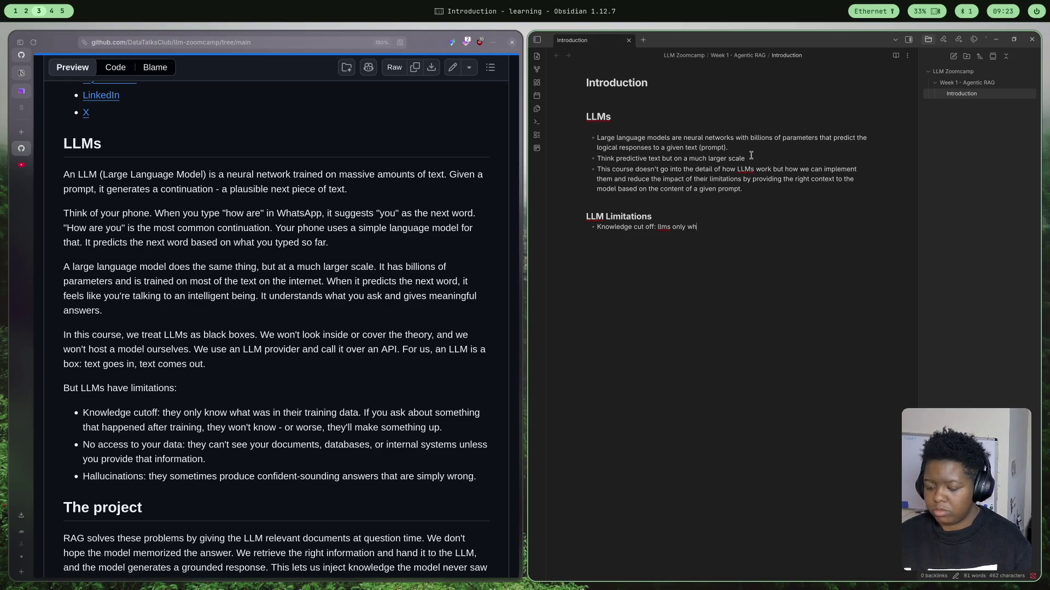
pyautogui.press('BackSpace')
pyautogui.press('BackSpace')
pyautogui.write('know w')
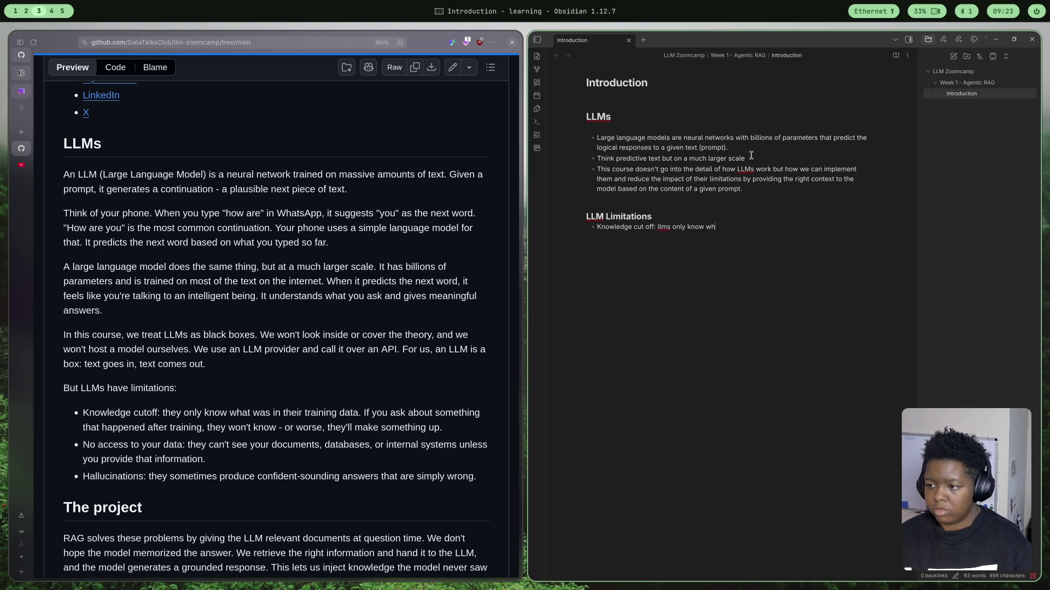
pyautogui.write('hat they')
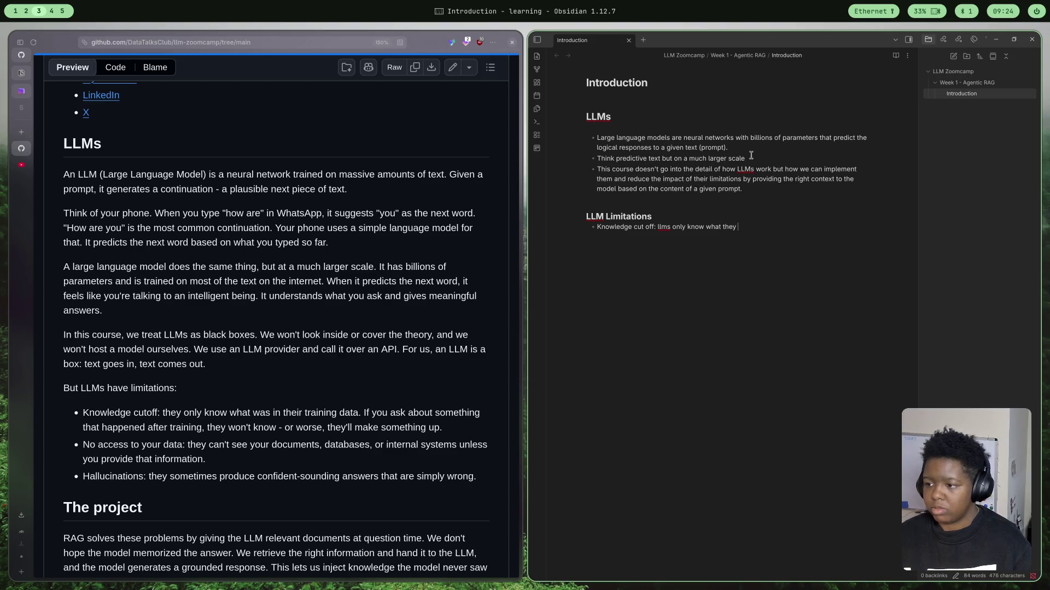
pyautogui.write(' have been tr')
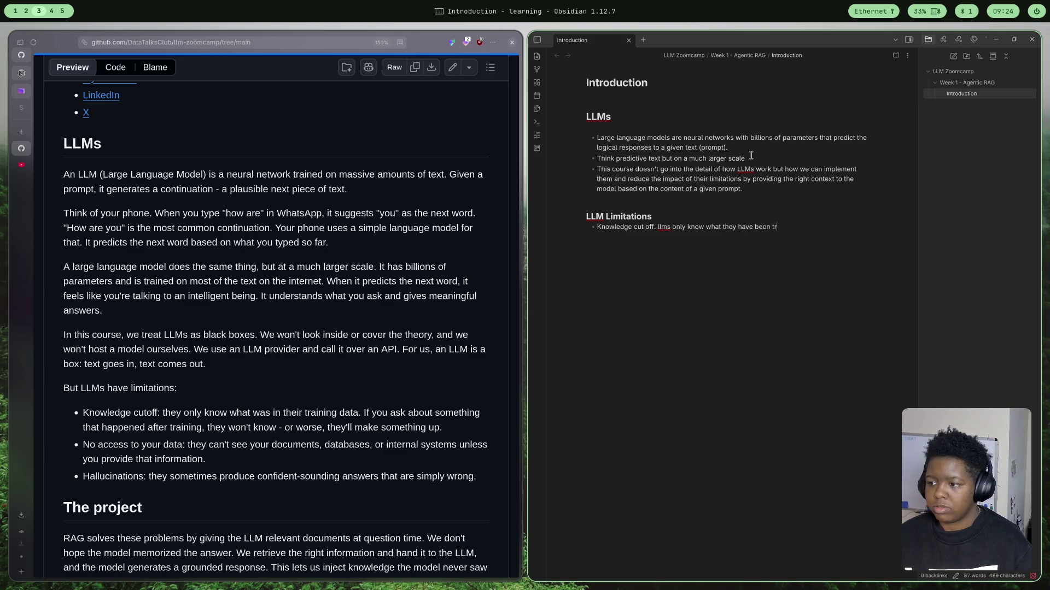
pyautogui.write('ained on')
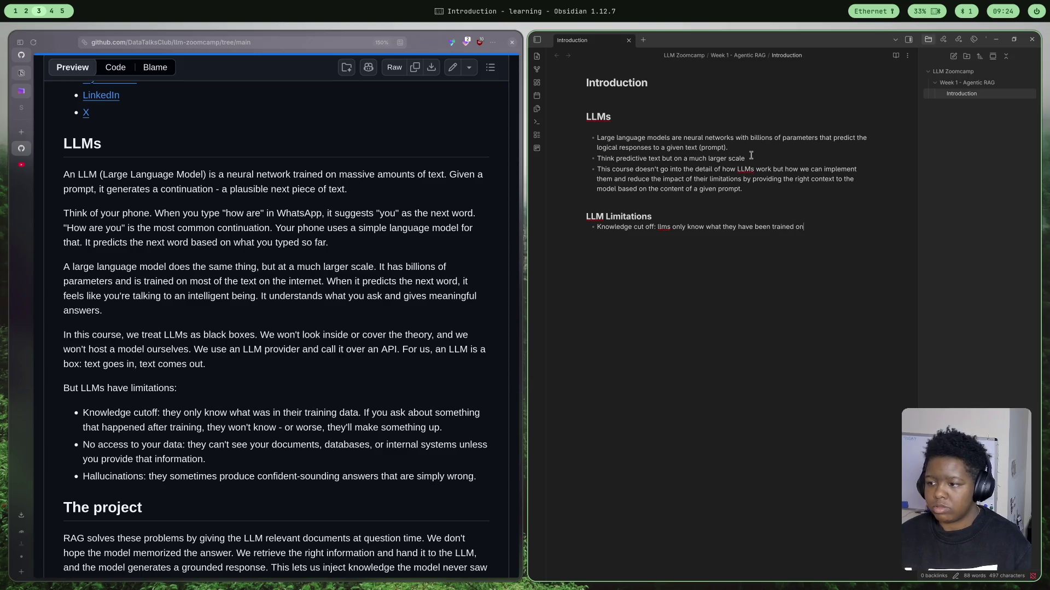
pyautogui.write('. How')
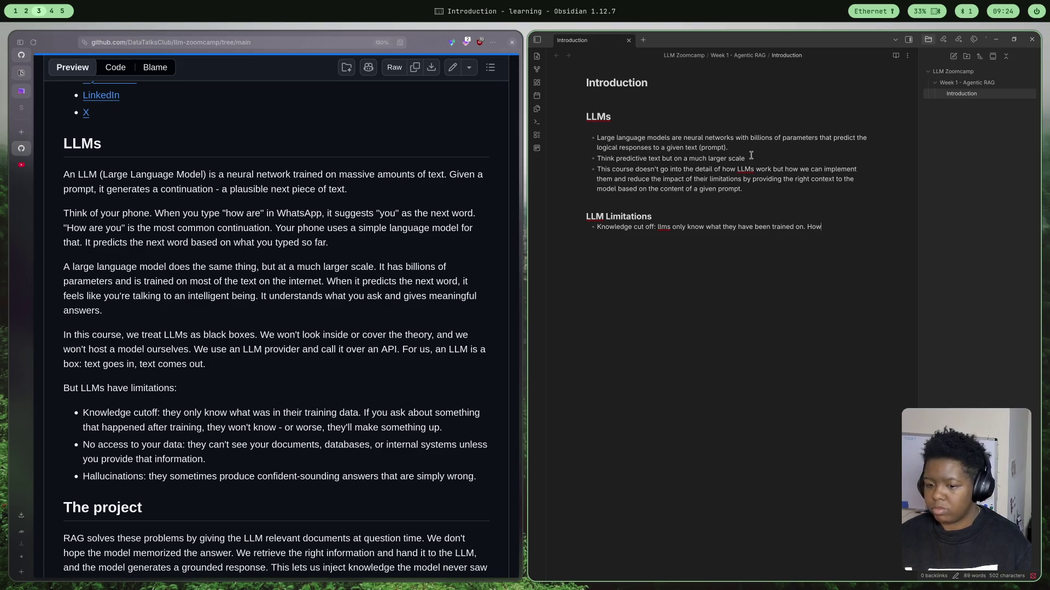
pyautogui.write(' ca')
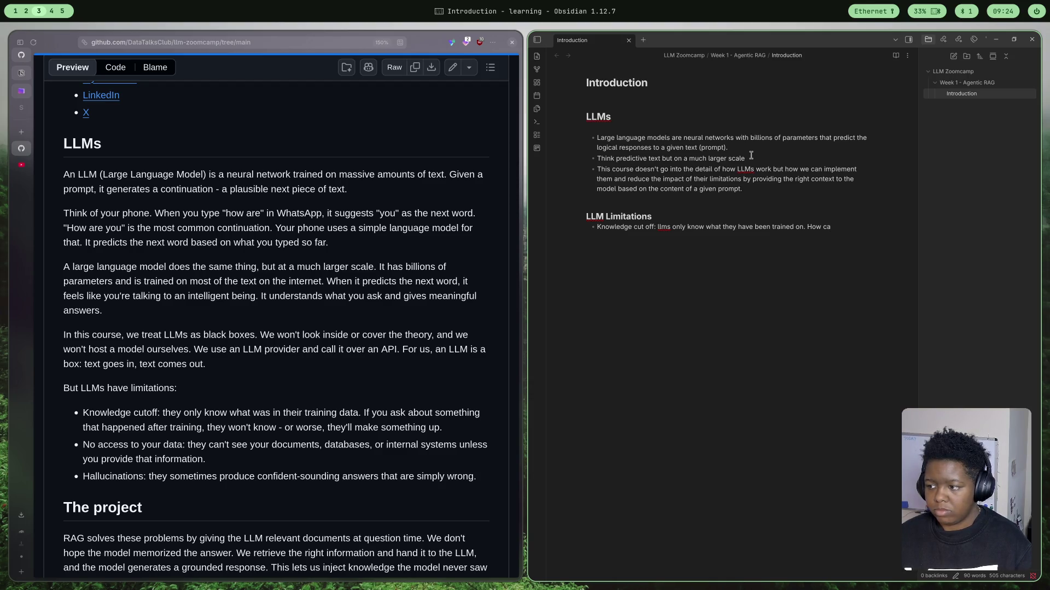
pyautogui.press('BackSpace')
pyautogui.press('BackSpace')
pyautogui.press('BackSpace')
pyautogui.press('BackSpace')
pyautogui.write('If')
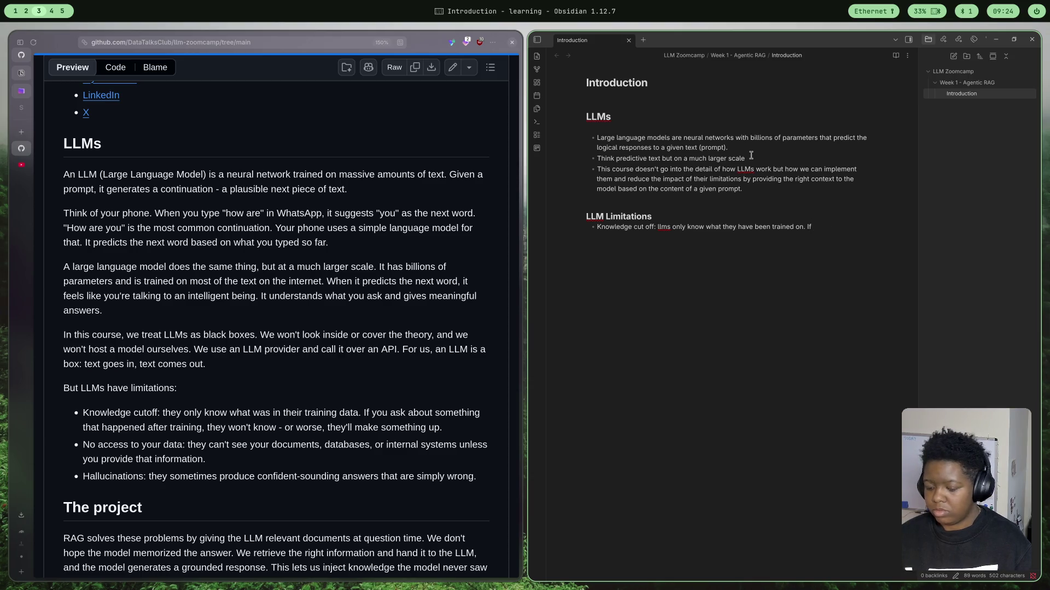
pyautogui.write('something')
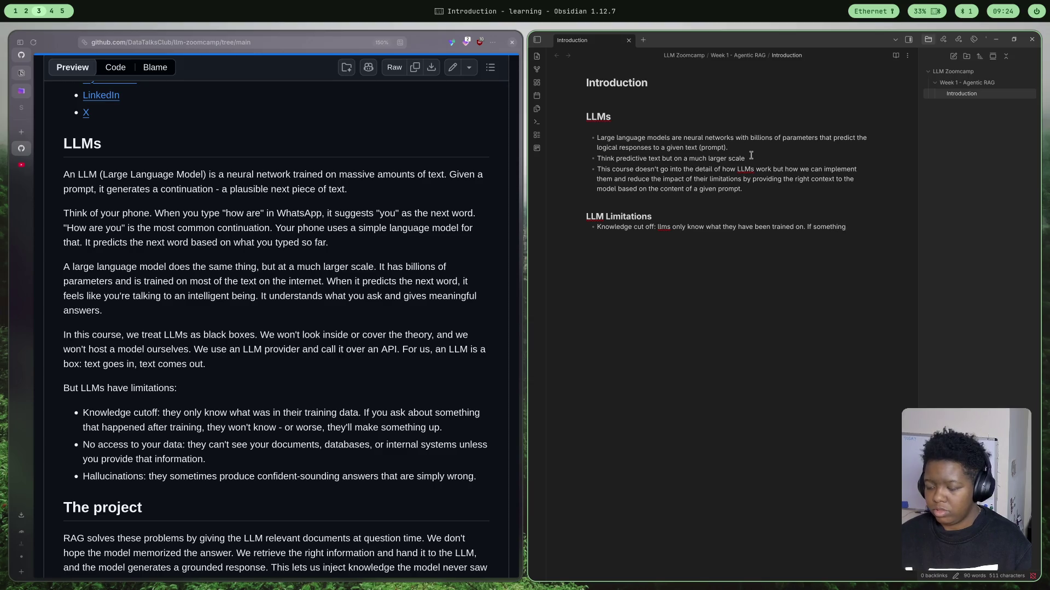
pyautogui.press('BackSpace')
pyautogui.press('BackSpace')
pyautogui.press('BackSpace')
pyautogui.press('BackSpace')
pyautogui.press('BackSpace')
pyautogui.press('BackSpace')
pyautogui.press('BackSpace')
pyautogui.press('BackSpace')
pyautogui.write('we ')
pyautogui.write('ask a')
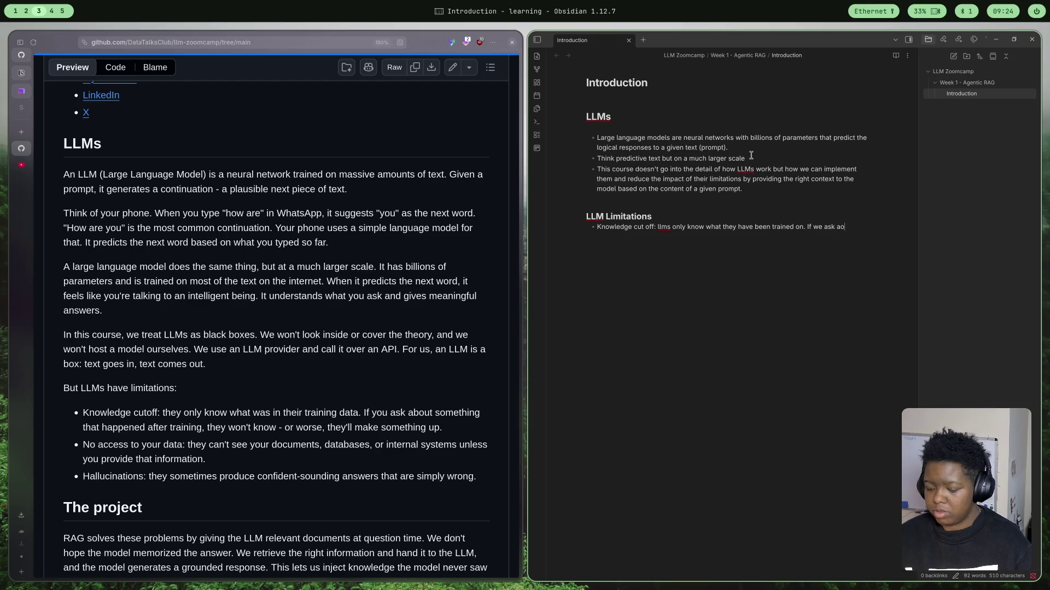
# - Finish the knowledge cut-off bullet noting that asked about newer things, the model can make up responses
pyautogui.press('BackSpace')
pyautogui.press('BackSpace')
pyautogui.write('bout')
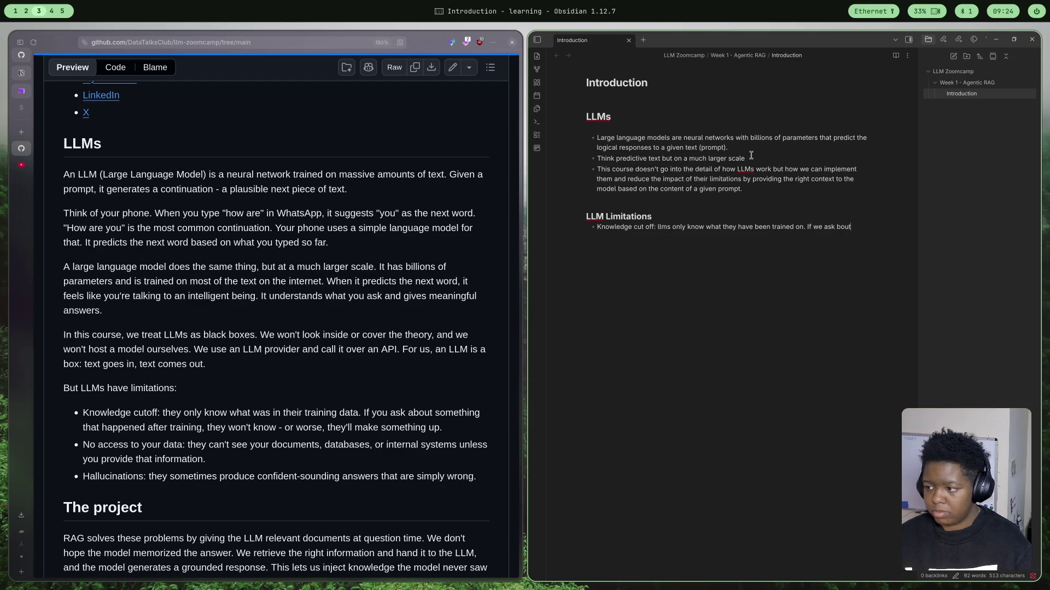
pyautogui.press('BackSpace')
pyautogui.press('BackSpace')
pyautogui.press('BackSpace')
pyautogui.write('a')
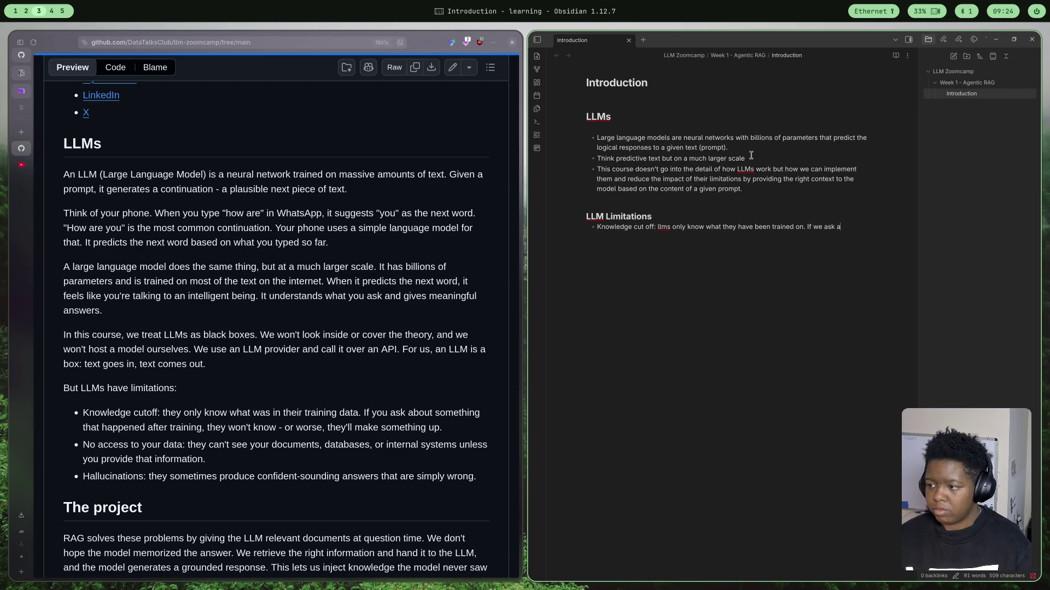
pyautogui.write('bout thig')
pyautogui.press('BackSpace')
pyautogui.write('ngs')
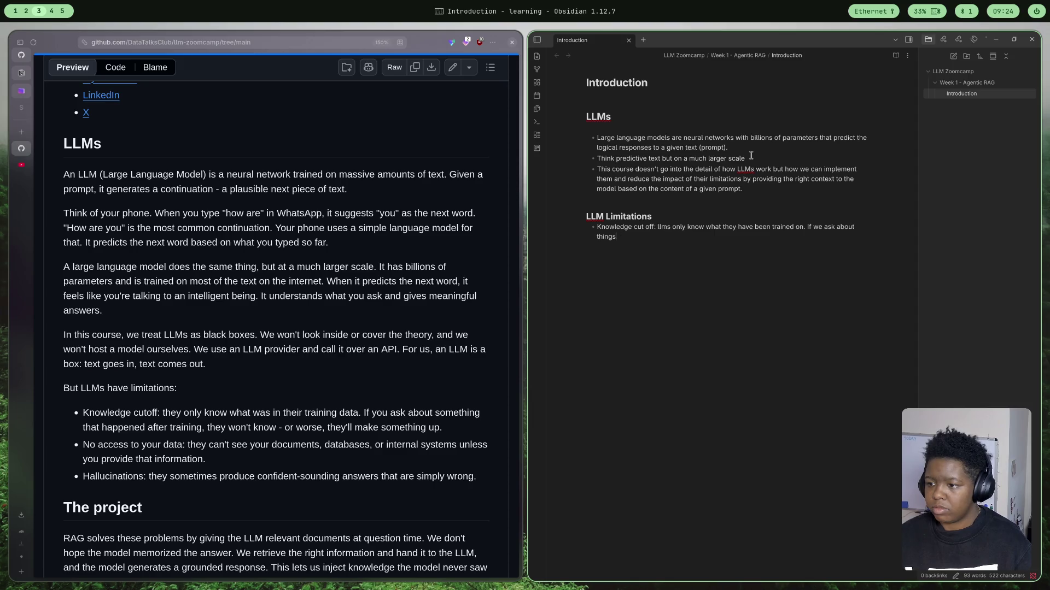
pyautogui.write(' that have hav')
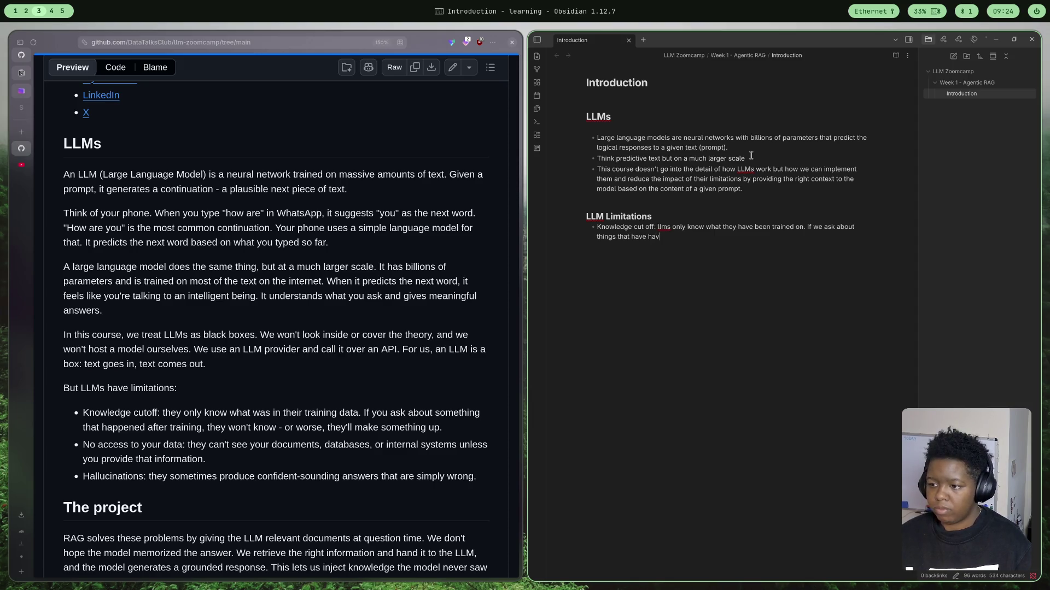
pyautogui.press('BackSpace')
pyautogui.write('ppend')
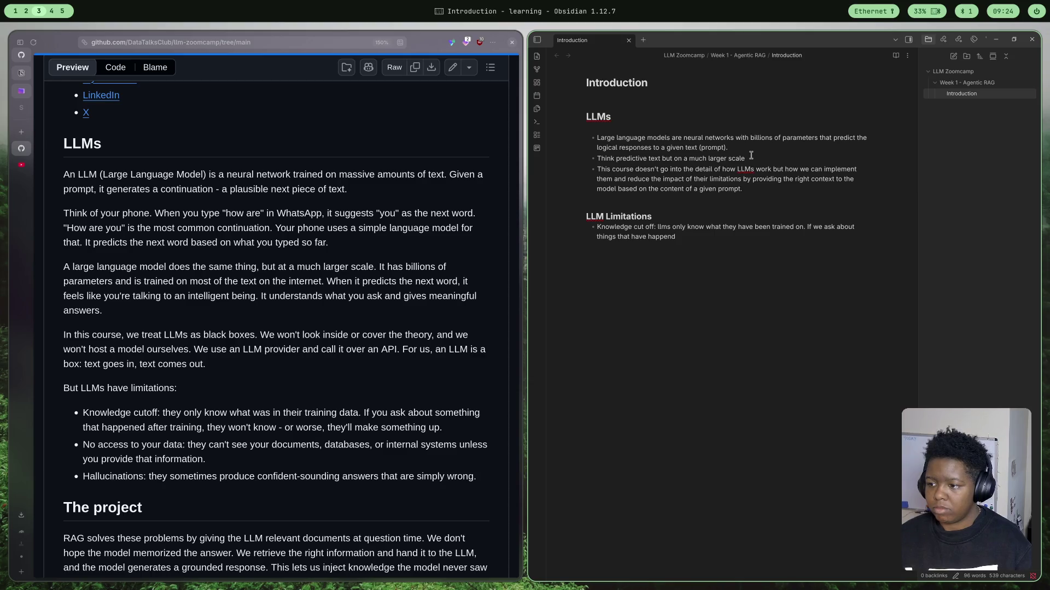
pyautogui.press('BackSpace')
pyautogui.write('ed sinv')
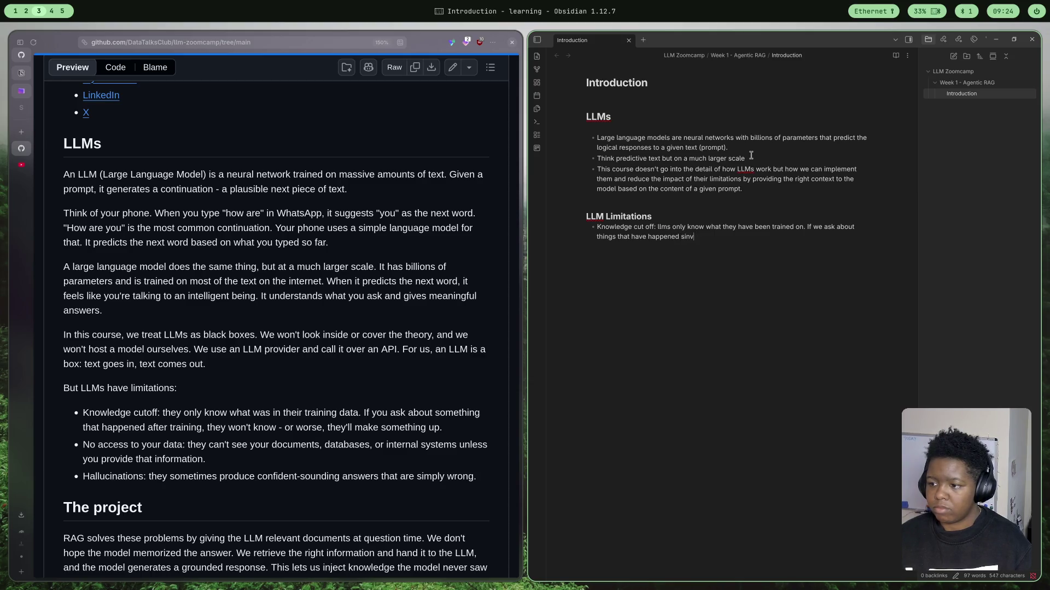
pyautogui.write('the model')
pyautogui.write(' w')
pyautogui.write('trained')
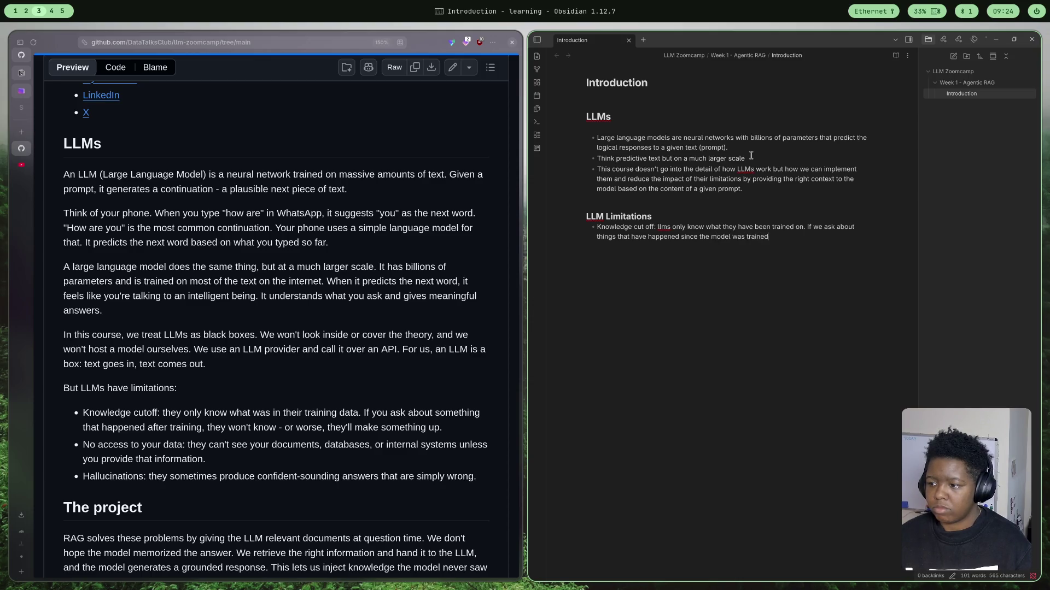
pyautogui.write(' it cal')
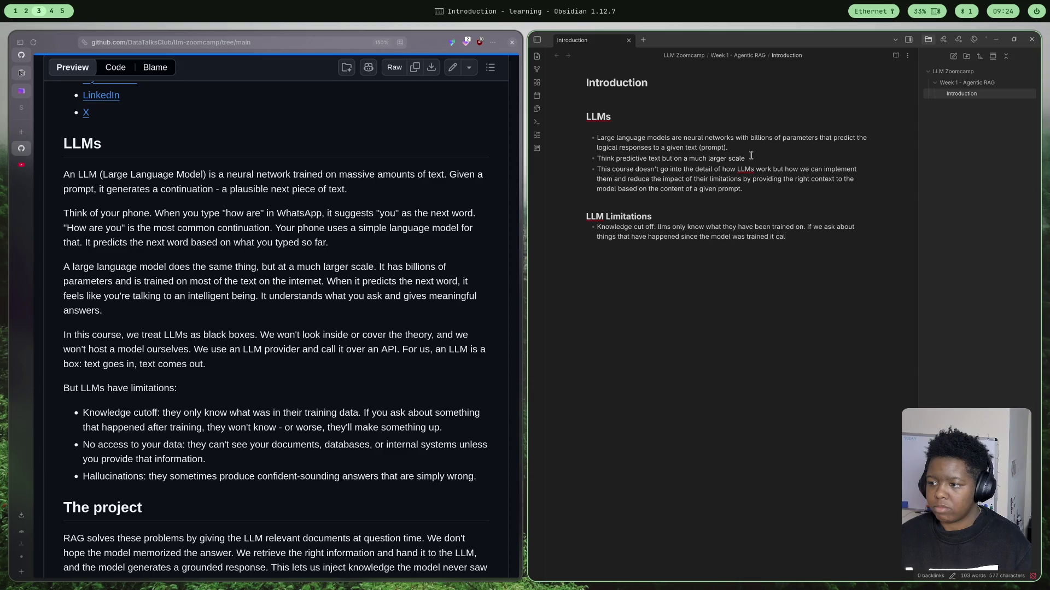
pyautogui.write('add')
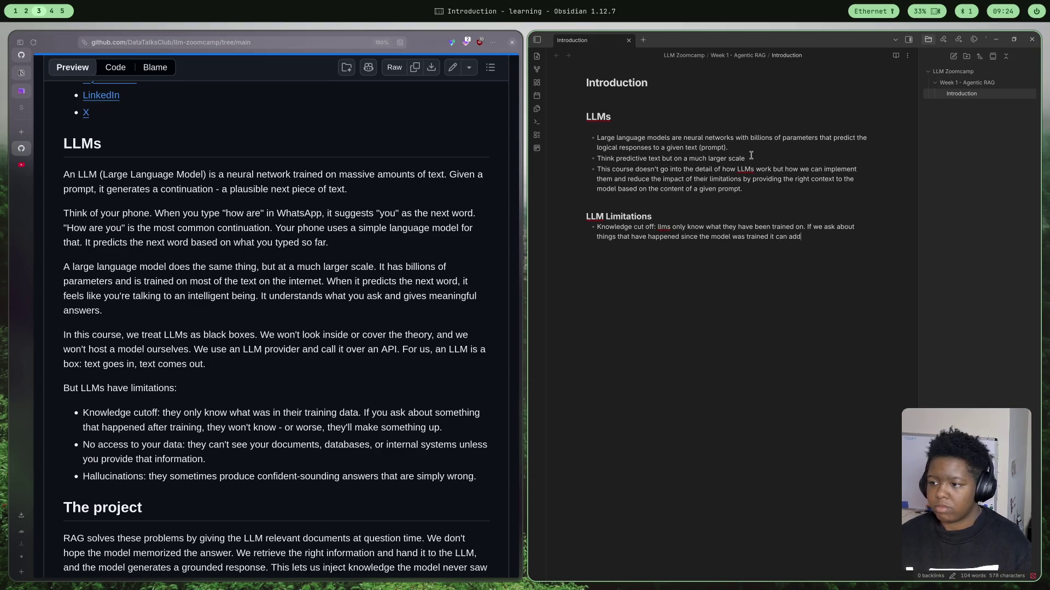
pyautogui.press('BackSpace')
pyautogui.press('BackSpace')
pyautogui.press('BackSpace')
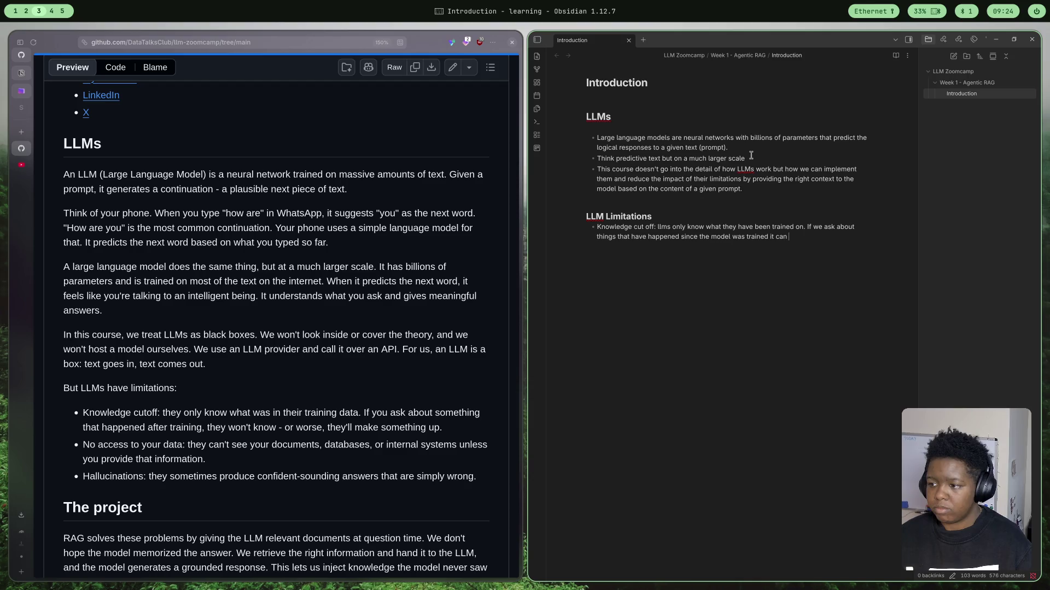
pyautogui.write('make ')
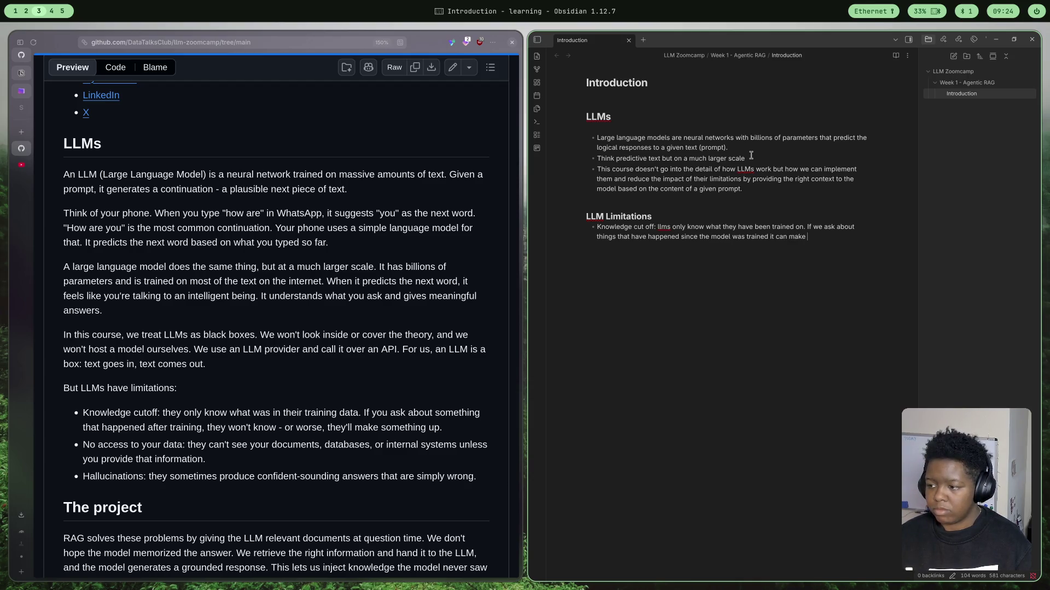
pyautogui.write('up respo')
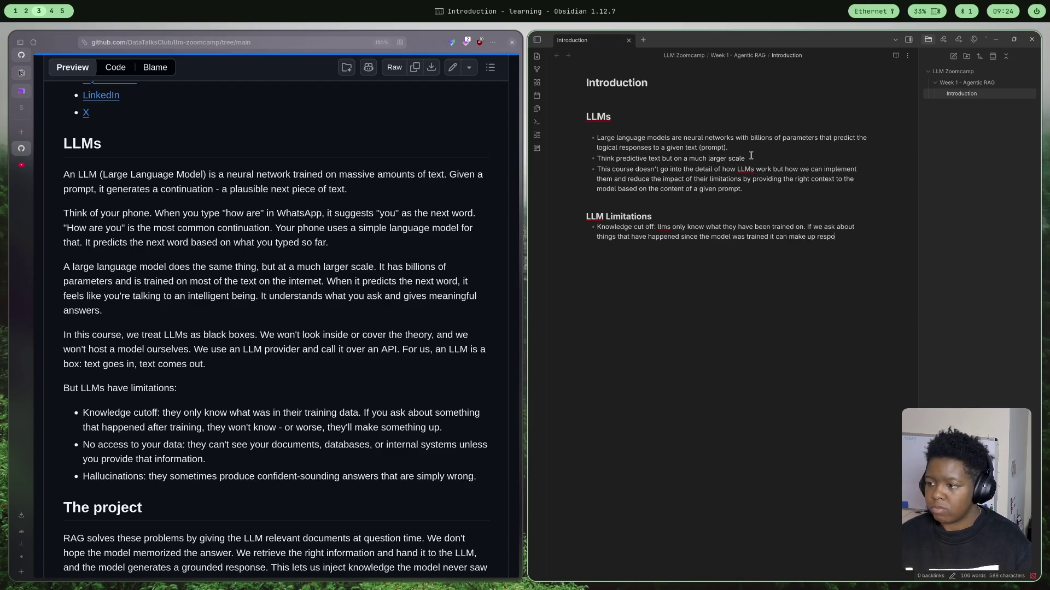
pyautogui.write('nses')
pyautogui.press('Return')
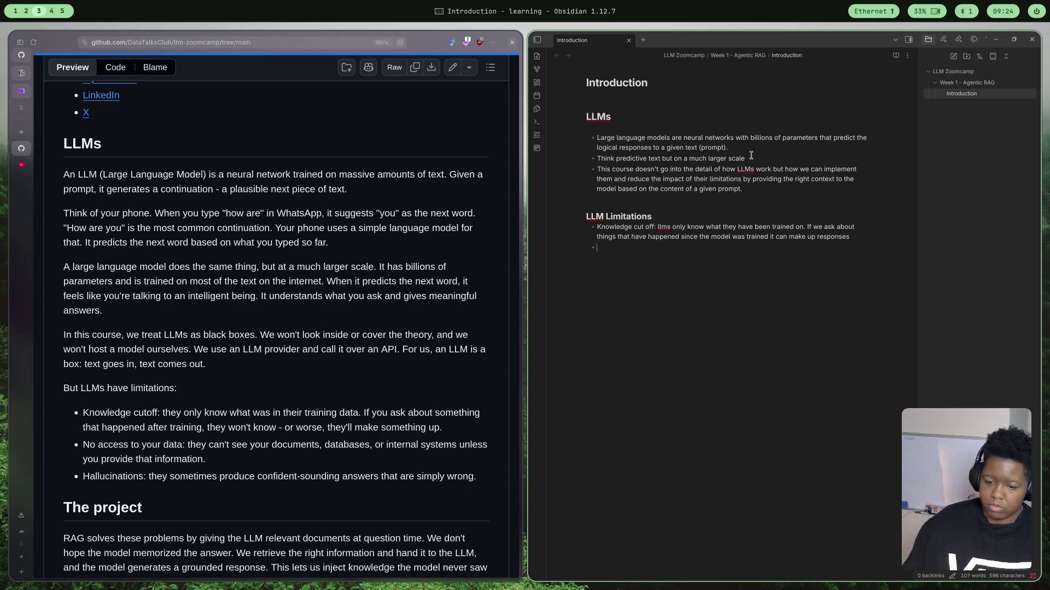
pyautogui.write('No acces')
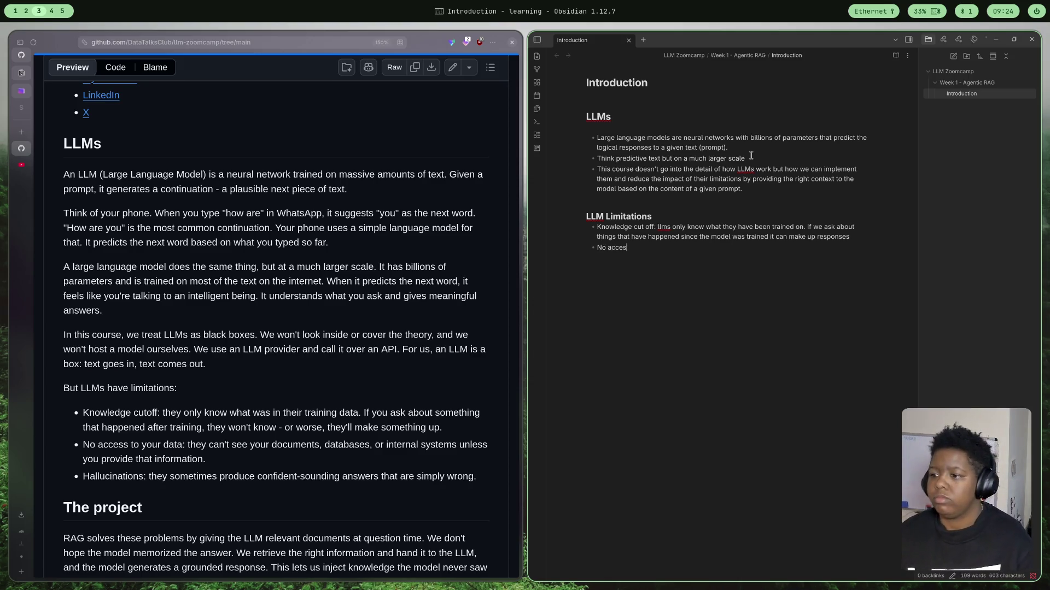
pyautogui.write('s to your')
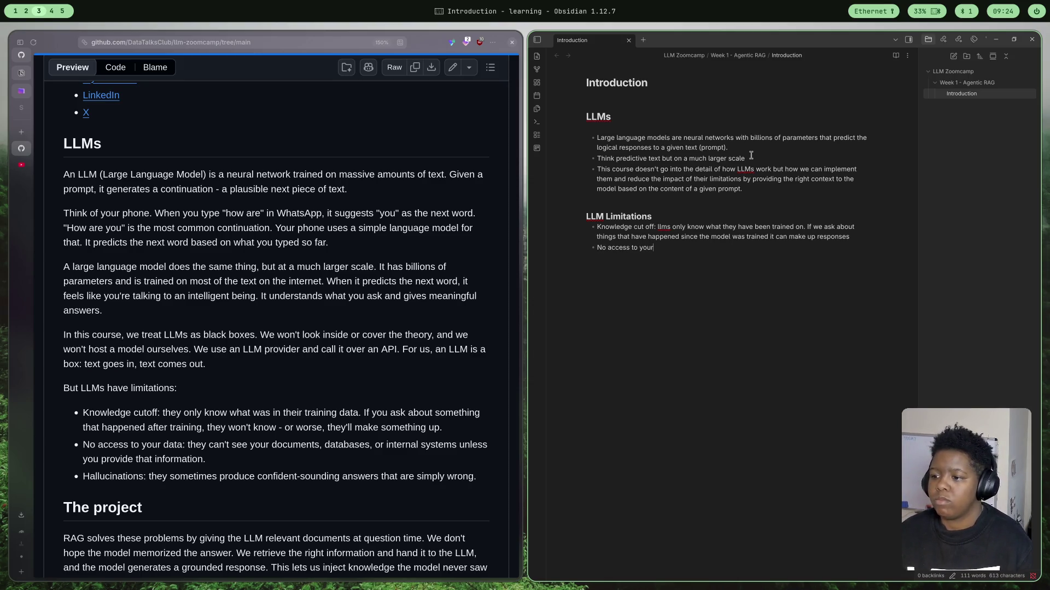
pyautogui.write(' data')
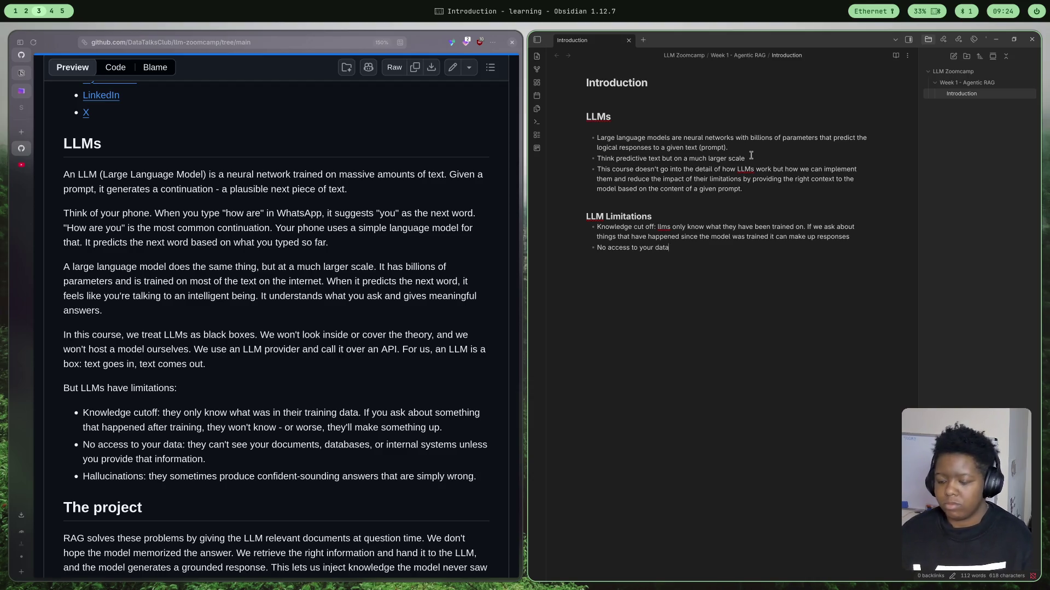
pyautogui.write(':')
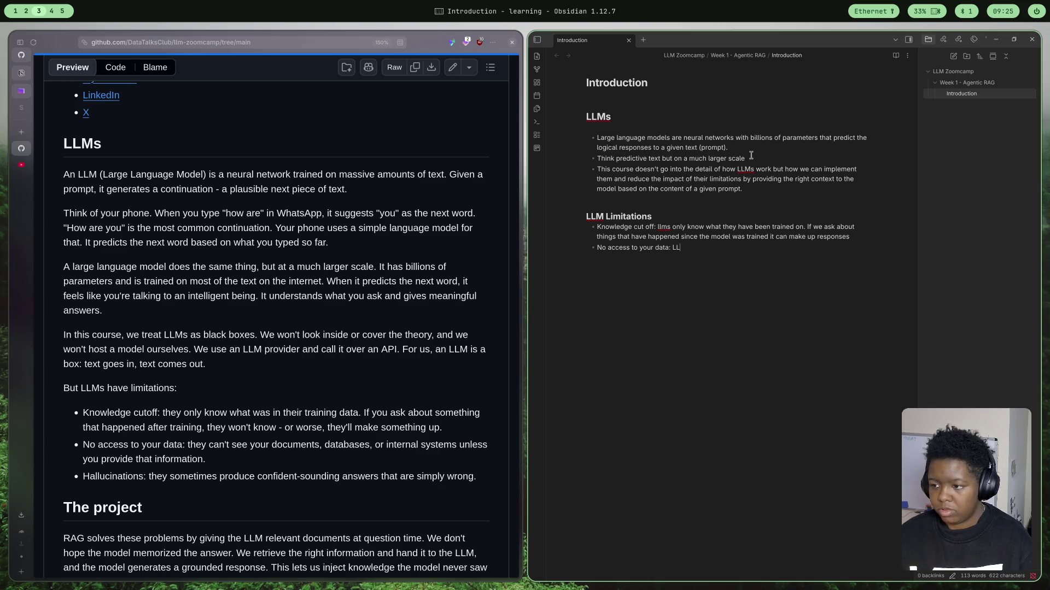
pyautogui.write('LLMs ')
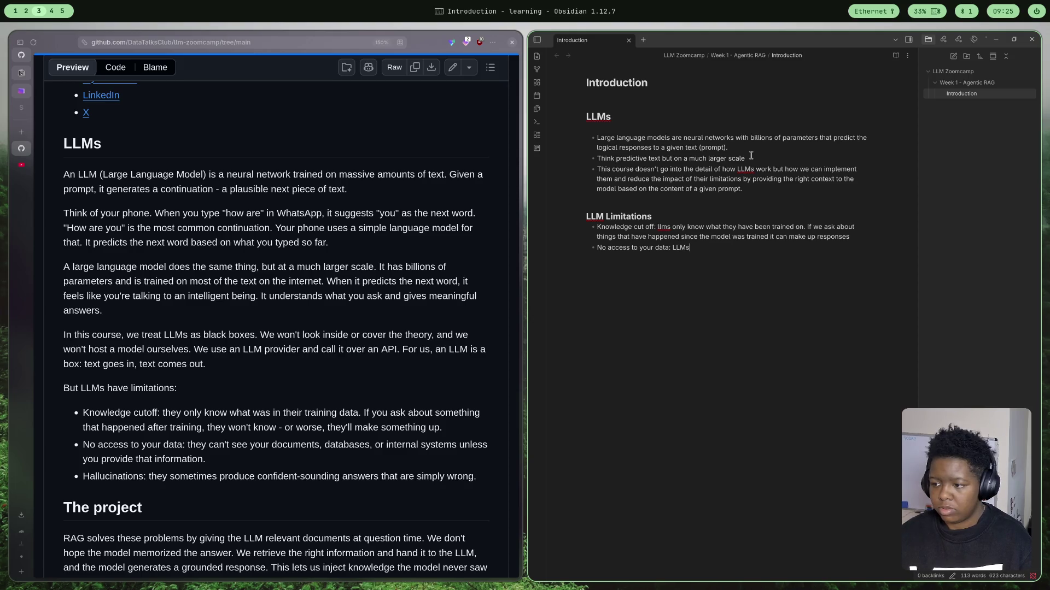
pyautogui.write('cannot se')
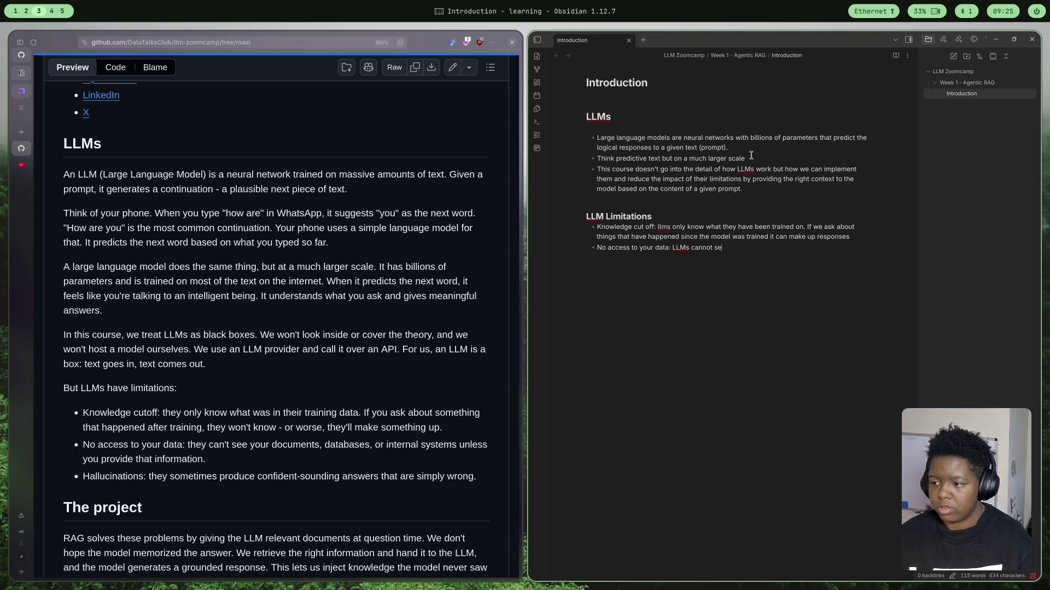
pyautogui.write('e your')
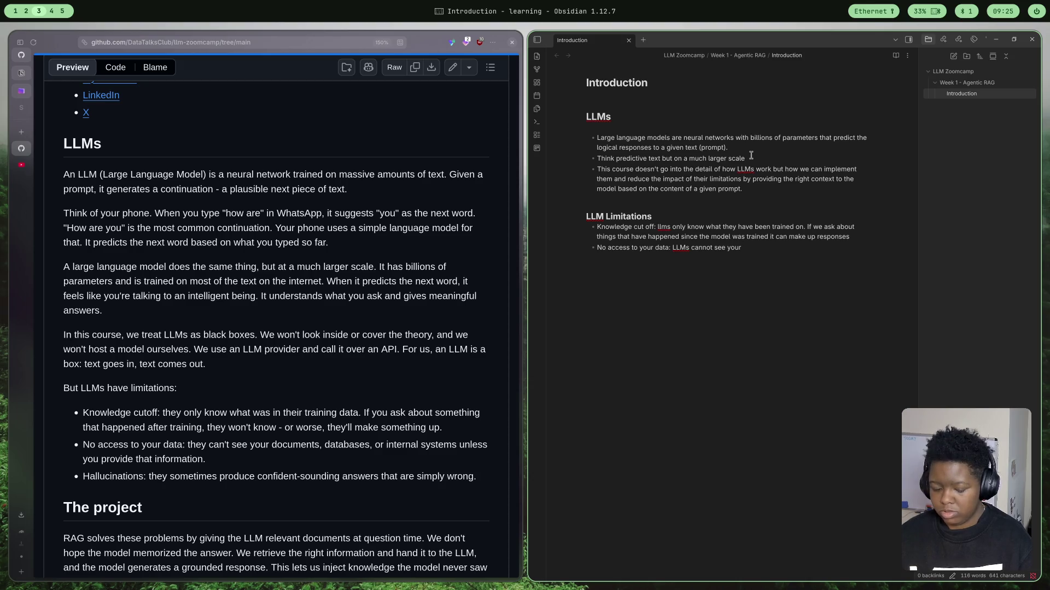
pyautogui.write(' data ')
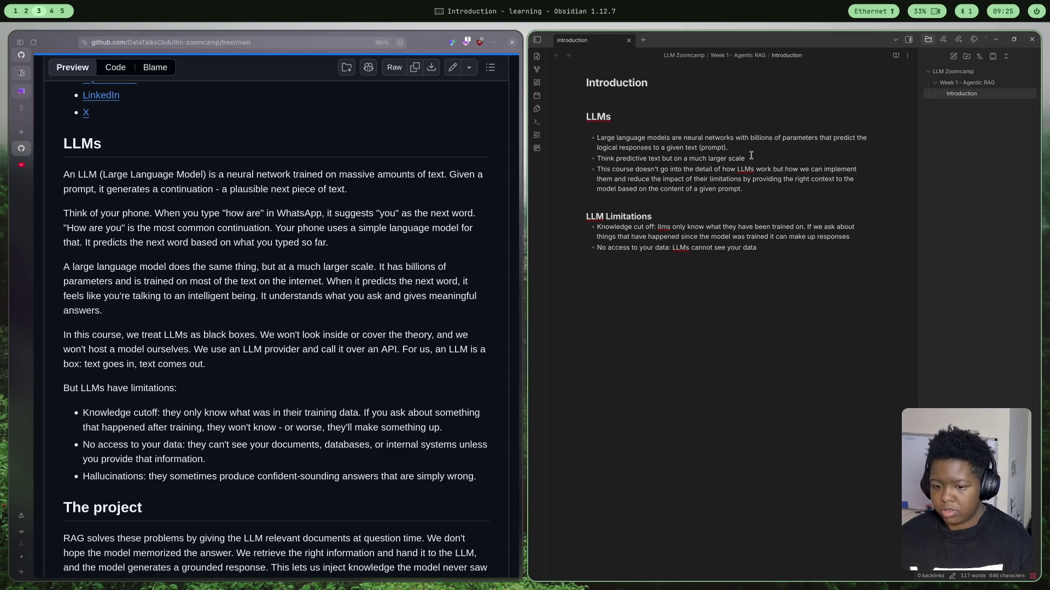
pyautogui.write('un;l')
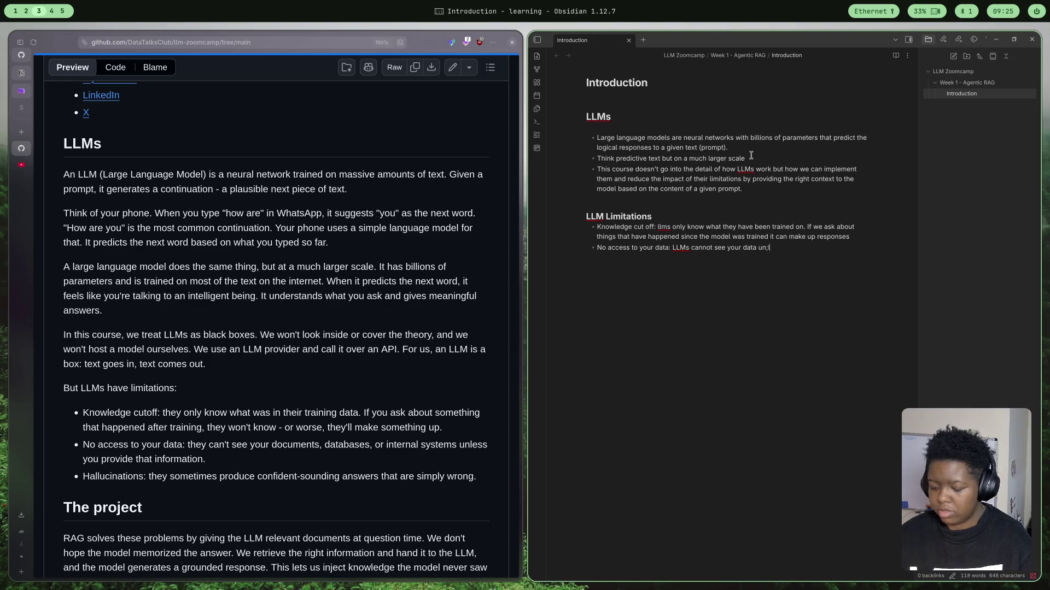
pyautogui.write('ess')
# - Add the bullet 'No access to your data: LLMs cannot see your data unless you give that information to them'
pyautogui.press('BackSpace')
pyautogui.press('BackSpace')
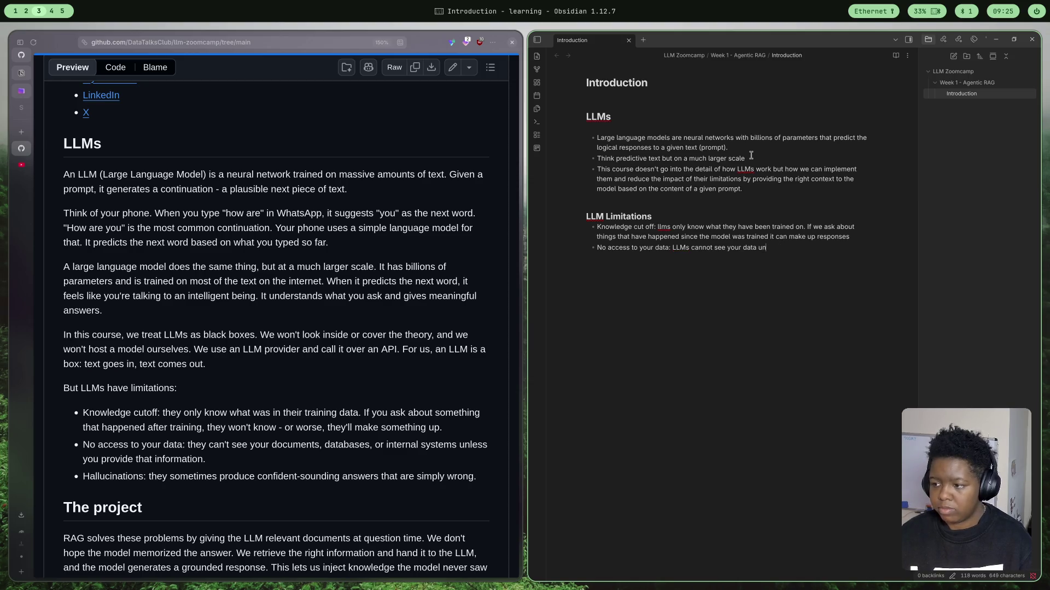
pyautogui.write('your')
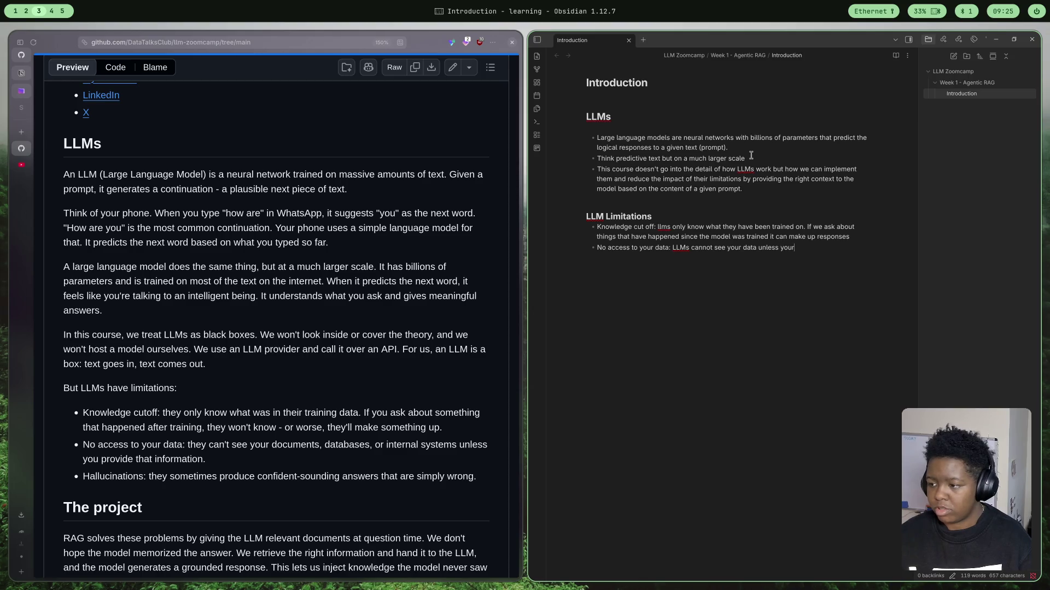
pyautogui.press('BackSpace')
pyautogui.write(' o')
pyautogui.press('BackSpace')
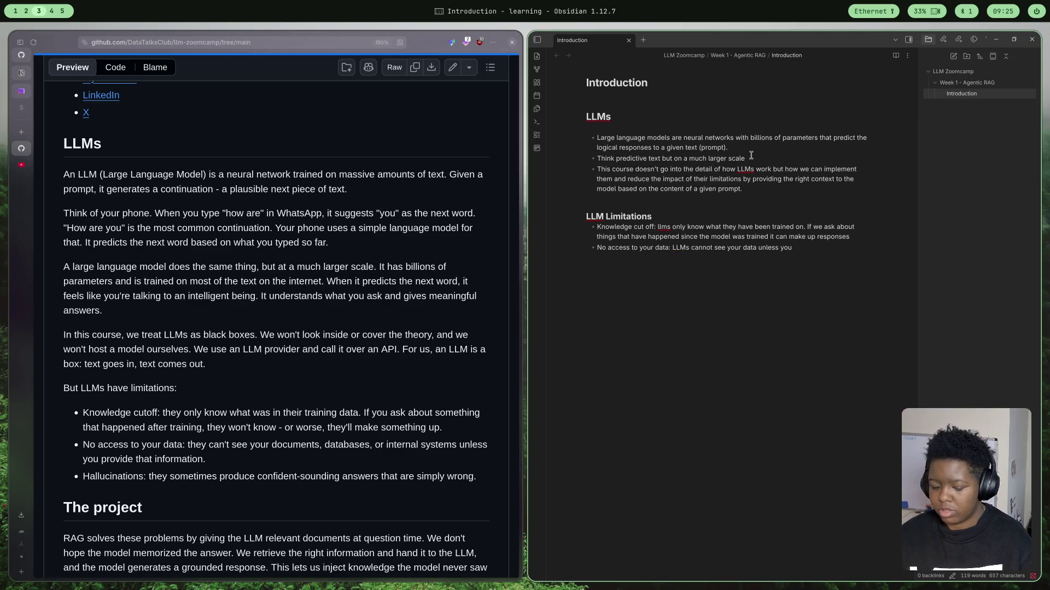
pyautogui.write('give da')
pyautogui.press('BackSpace')
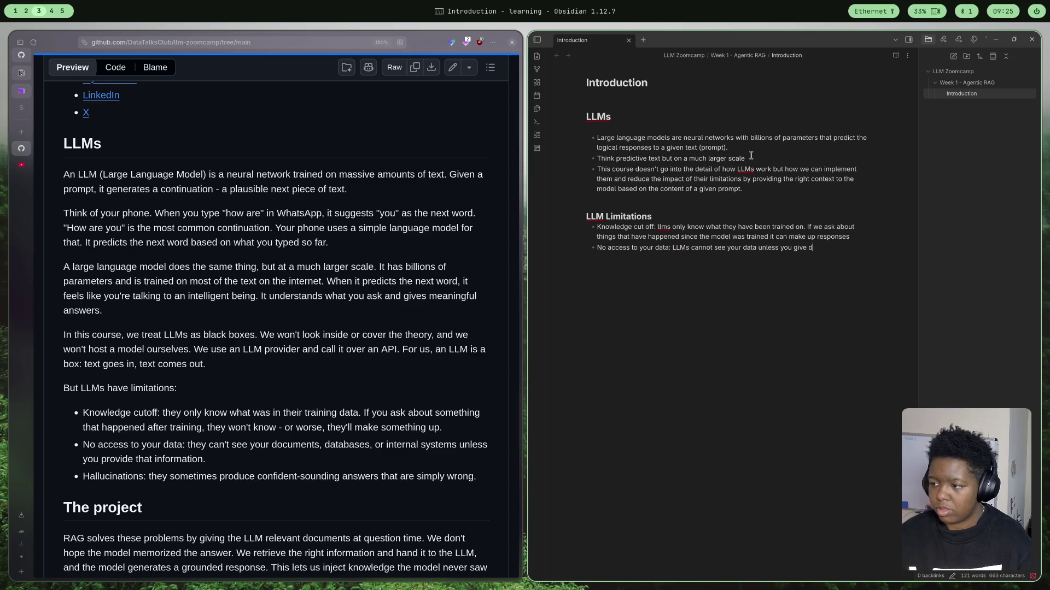
pyautogui.press('BackSpace')
pyautogui.write('that informati')
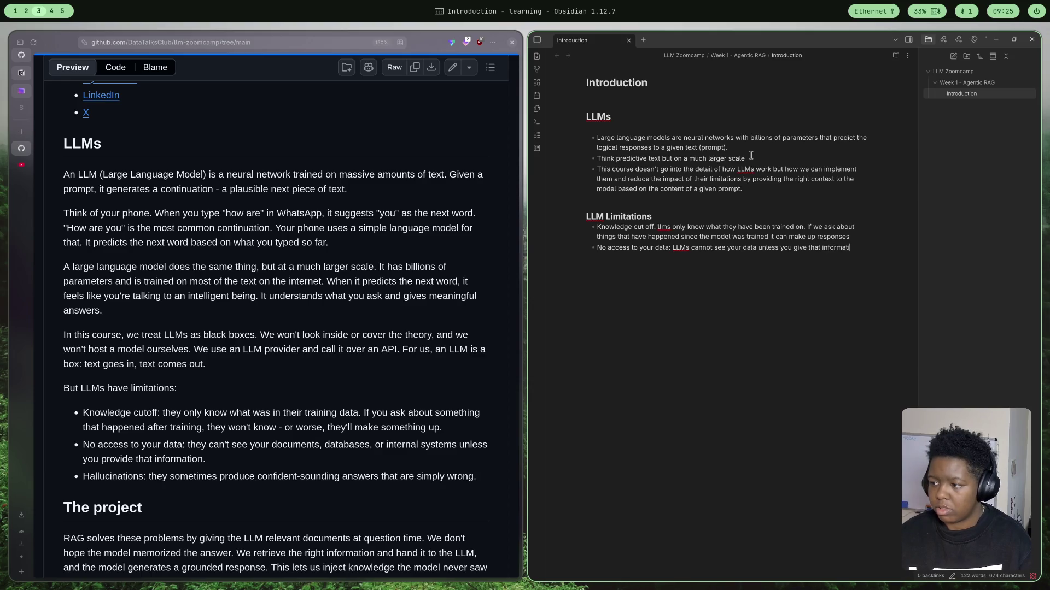
pyautogui.write('on tot')
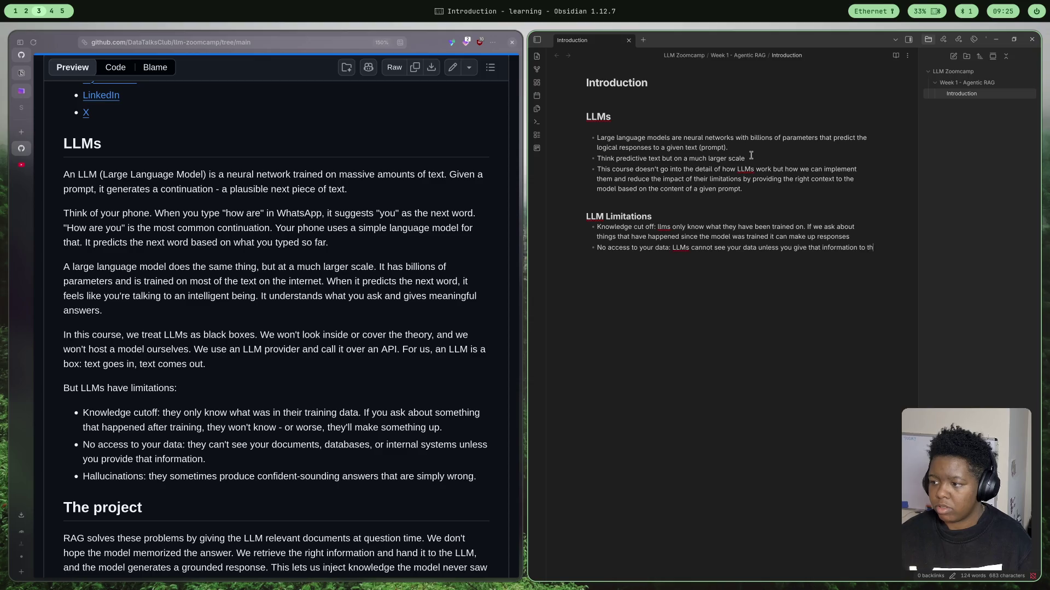
pyautogui.press('BackSpace')
pyautogui.write('them')
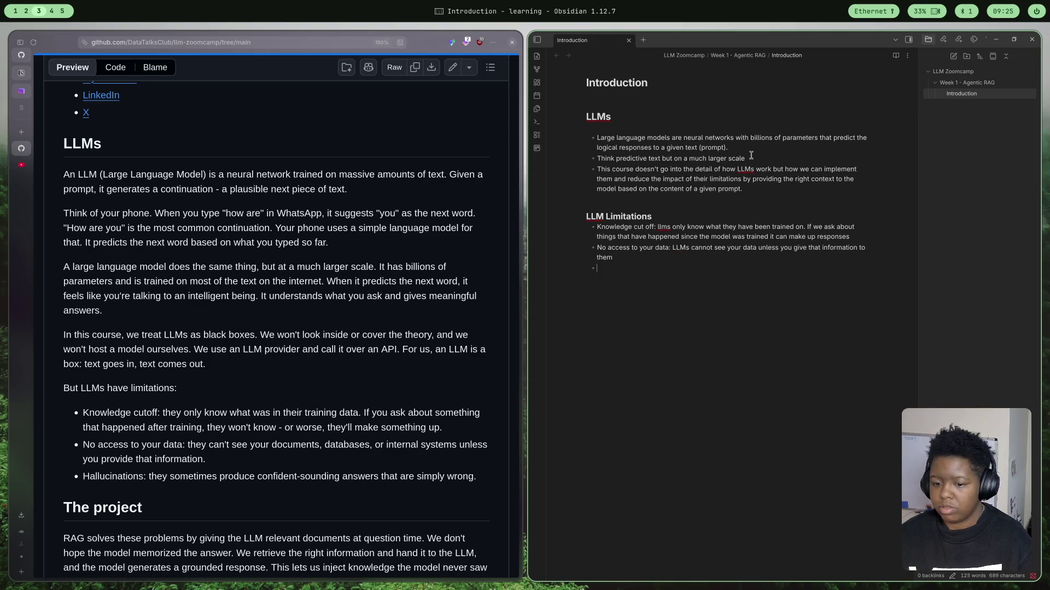
pyautogui.write('Hal')
pyautogui.write('uci')
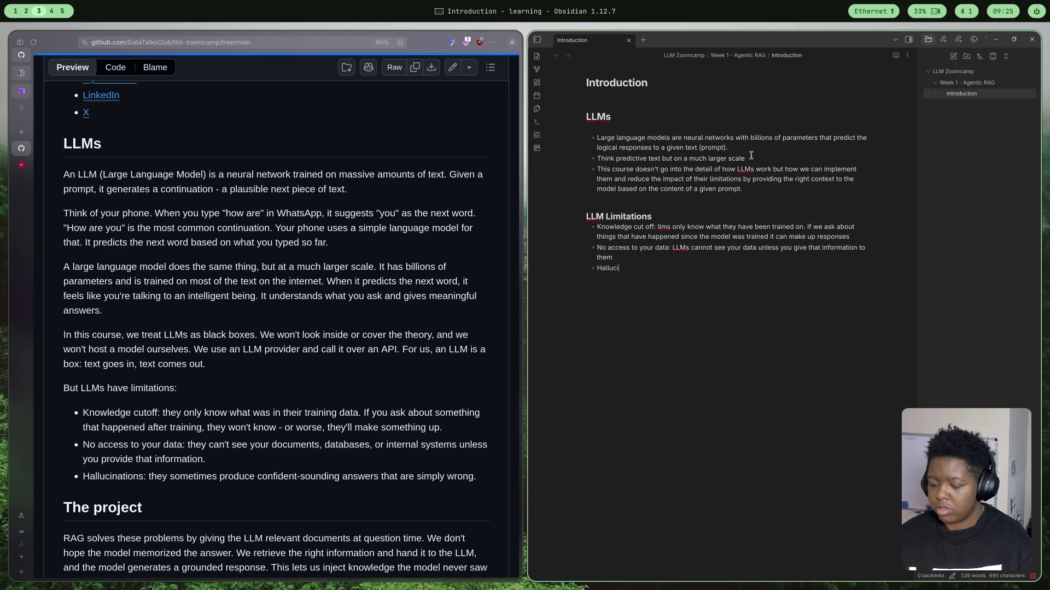
pyautogui.write('nations')
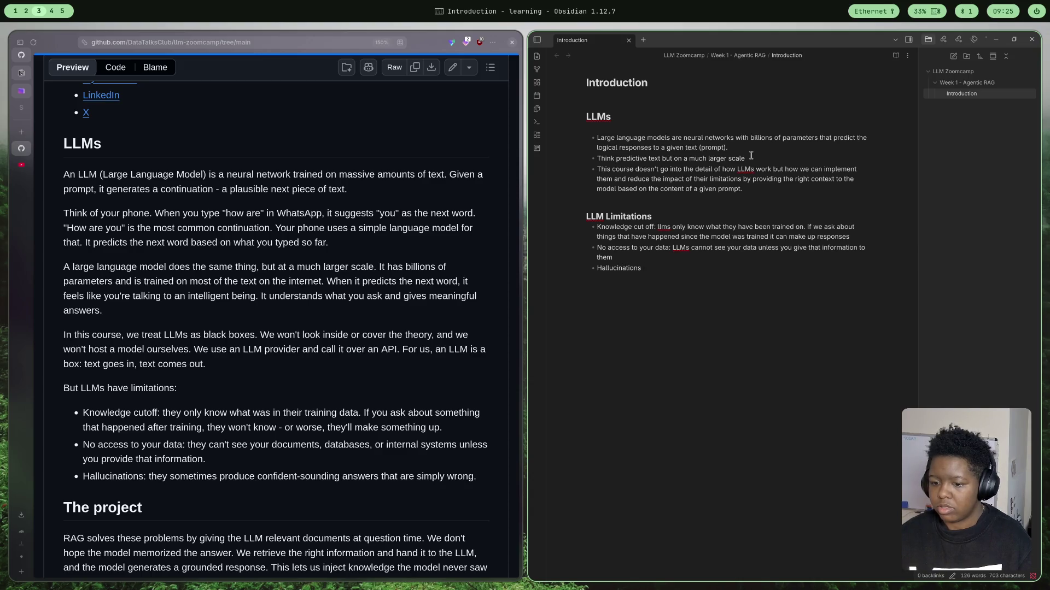
pyautogui.write(': T')
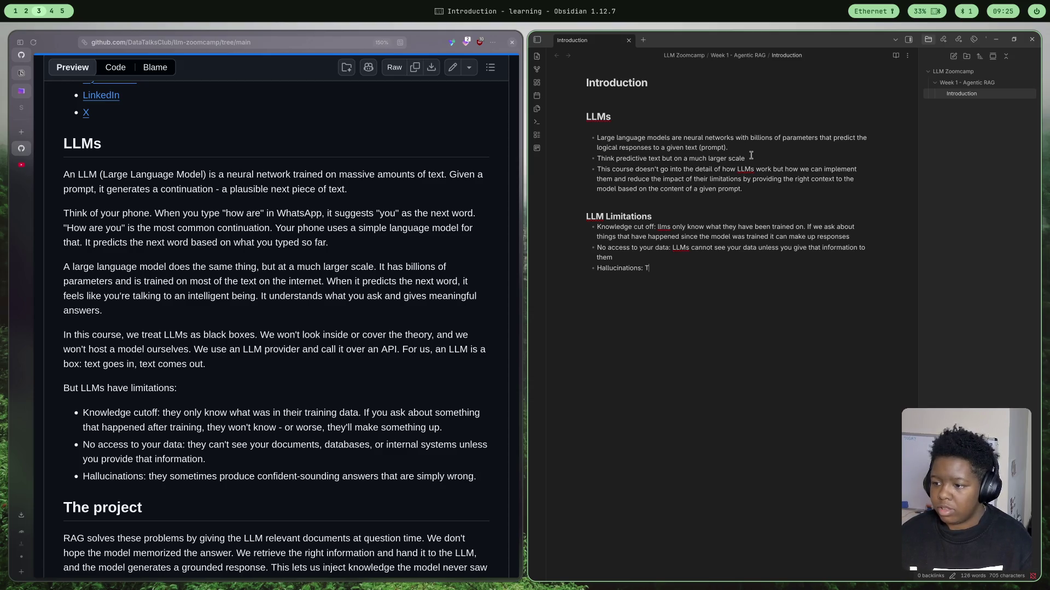
pyautogui.write(' hey can')
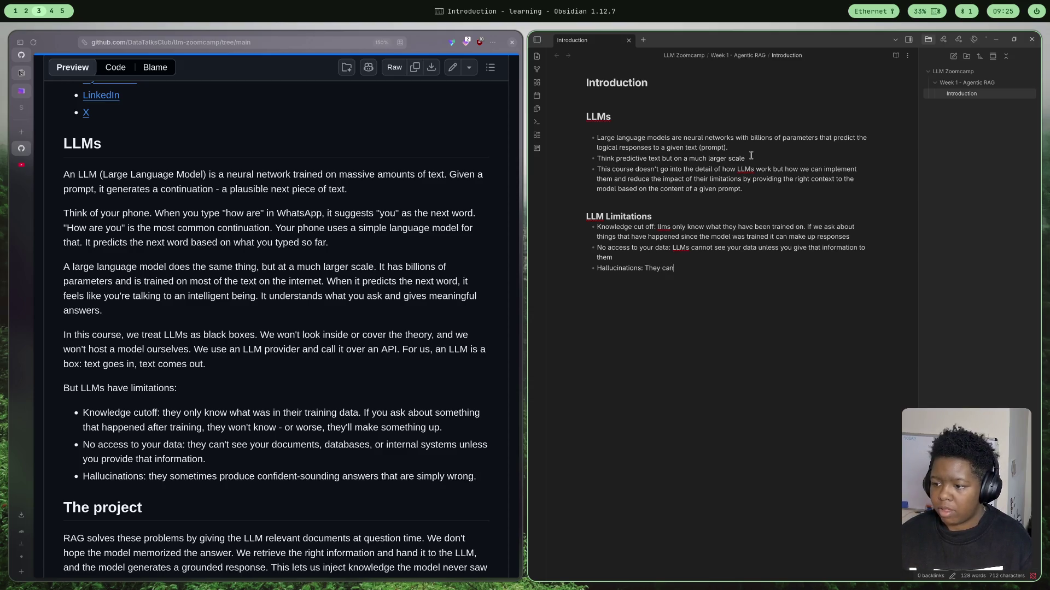
pyautogui.write(' make things')
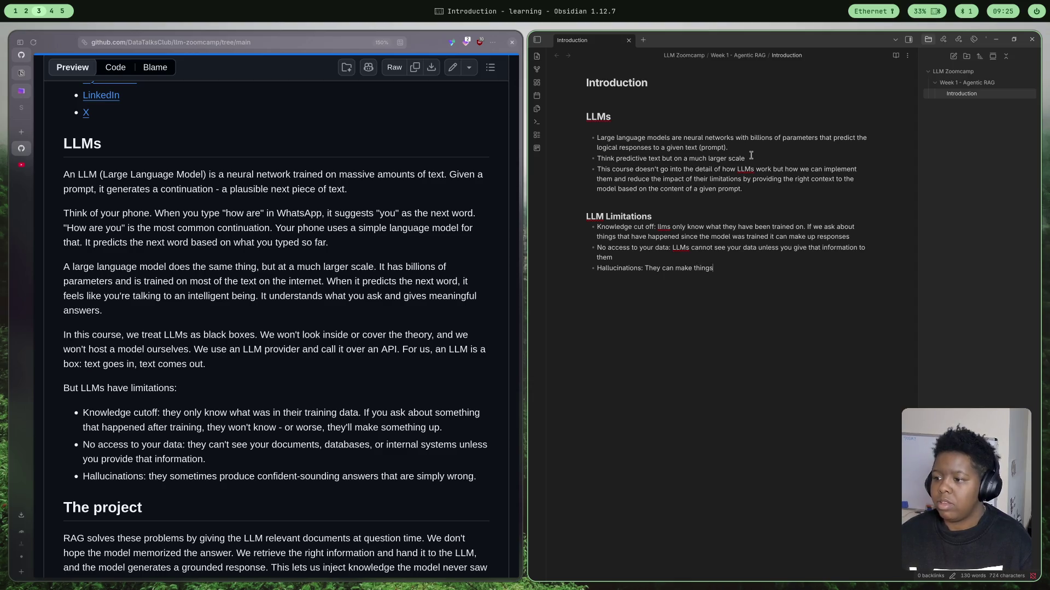
pyautogui.write('up they')
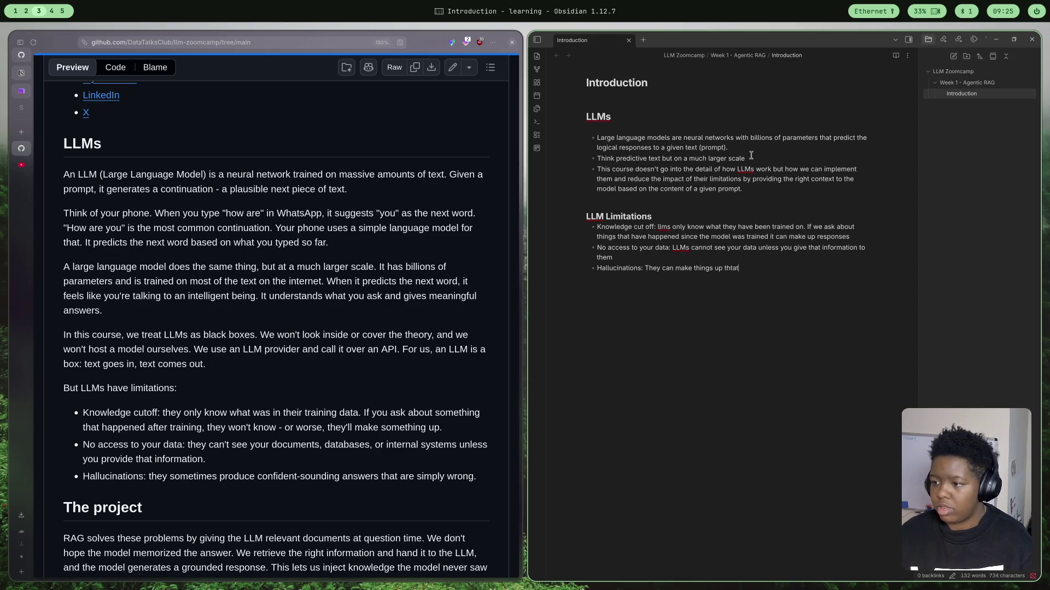
# - Add the bullet 'Hallucinations: They can make things up that sound like they make sense' and end the list
pyautogui.press('BackSpace')
pyautogui.press('BackSpace')
pyautogui.write('at sound ')
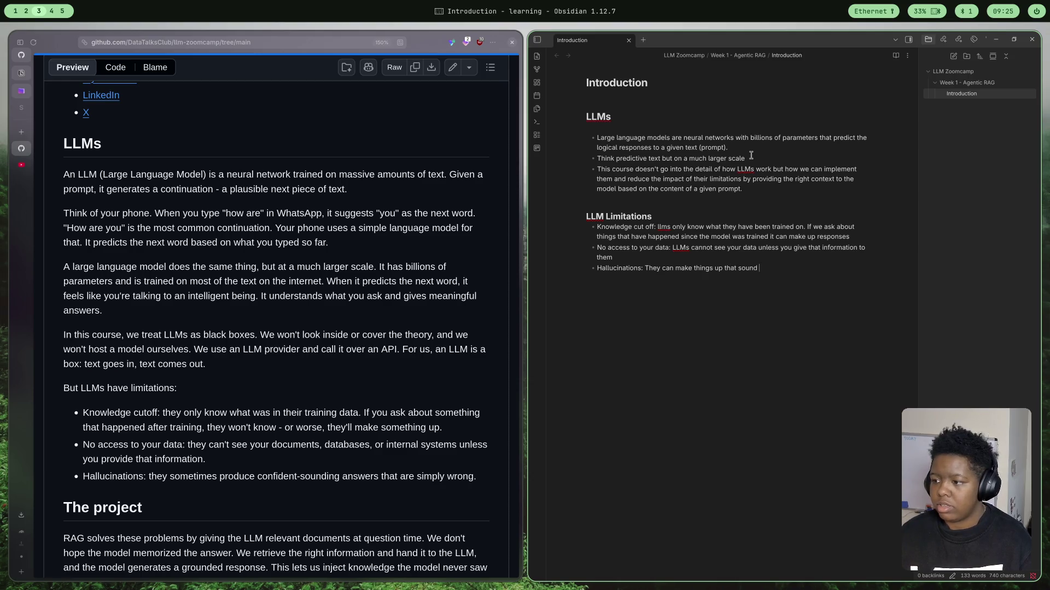
pyautogui.write('like the')
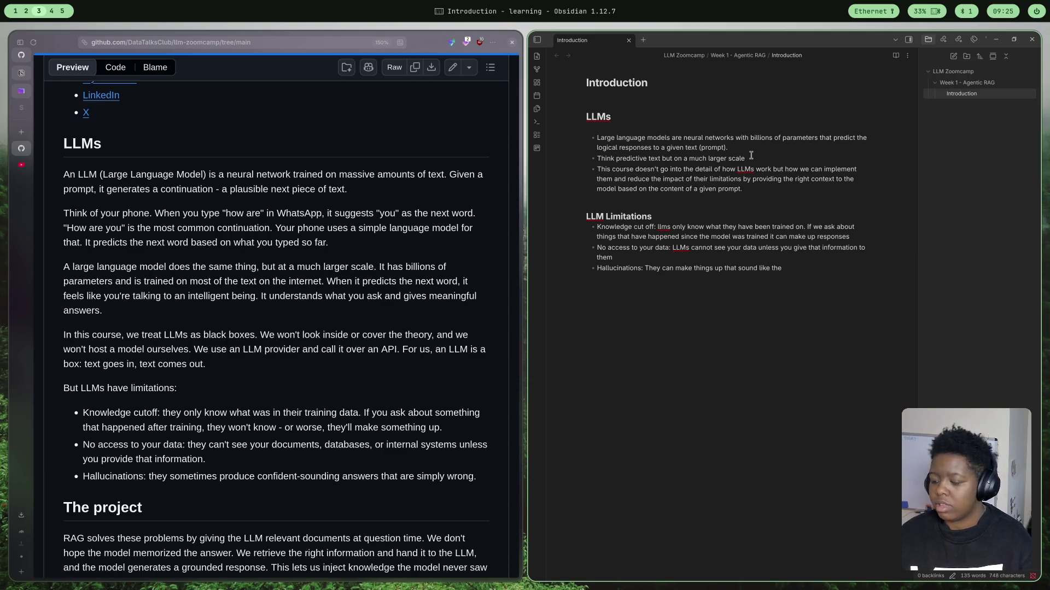
pyautogui.write('yu mak')
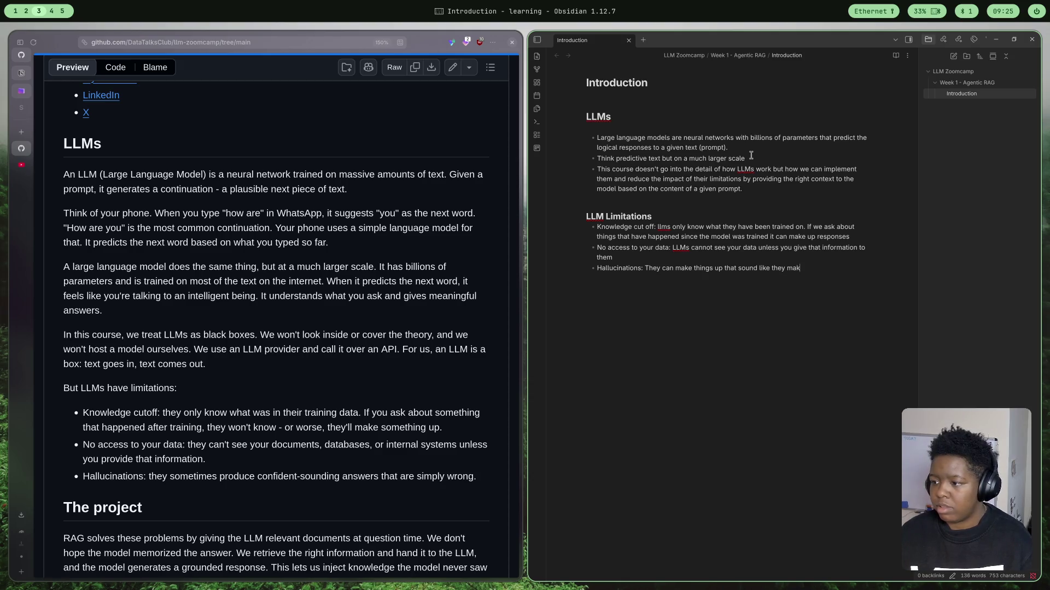
pyautogui.write('e sense')
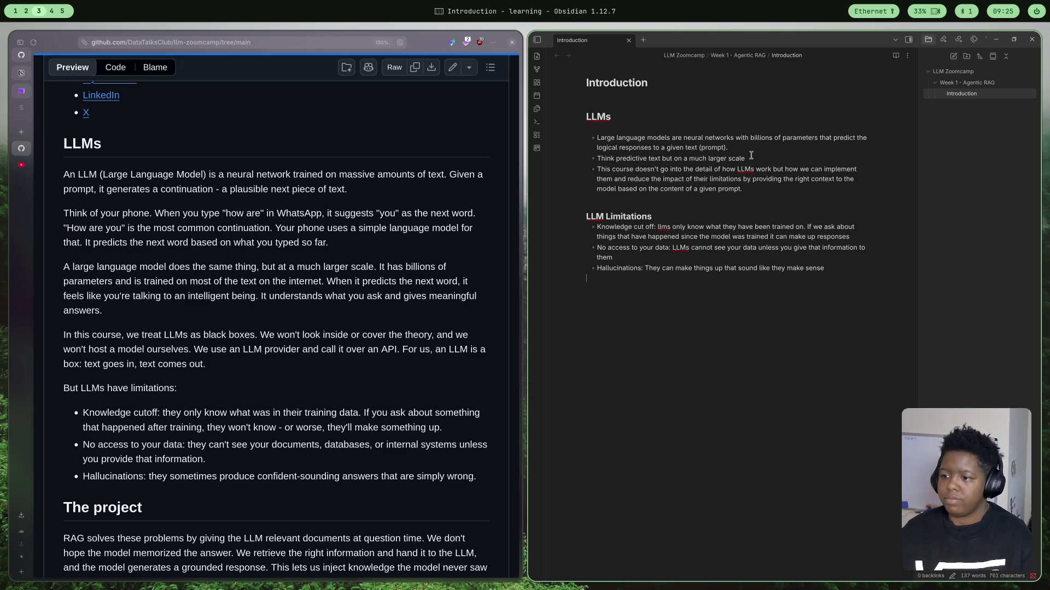
pyautogui.press('Return')
pyautogui.press('Return')
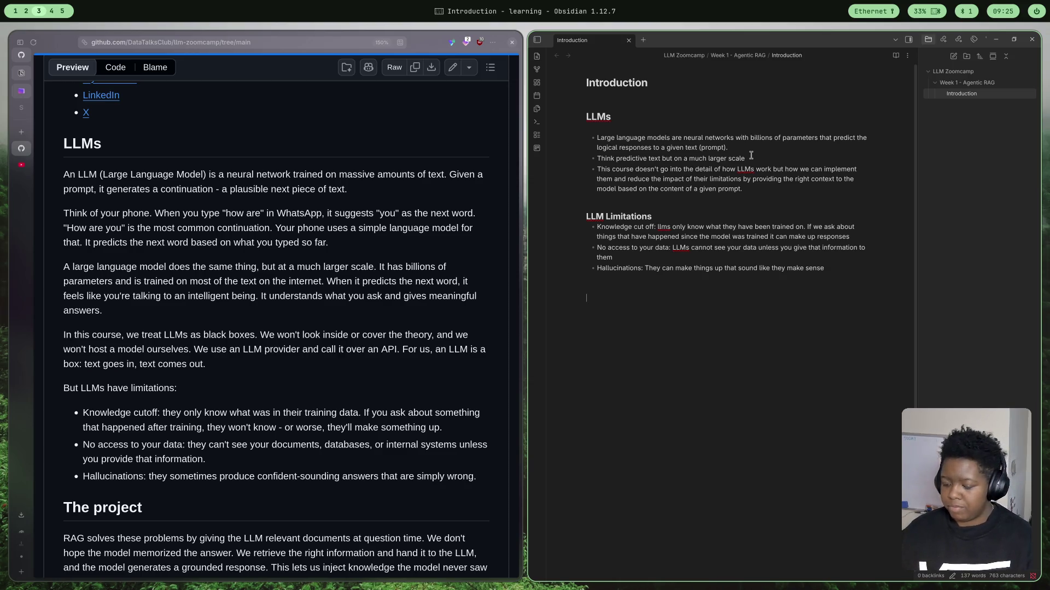
pyautogui.write('Tay')
# - Add a 'The project' heading and start a bullet on ways to mitigate LLM limitations
pyautogui.press('BackSpace')
pyautogui.press('BackSpace')
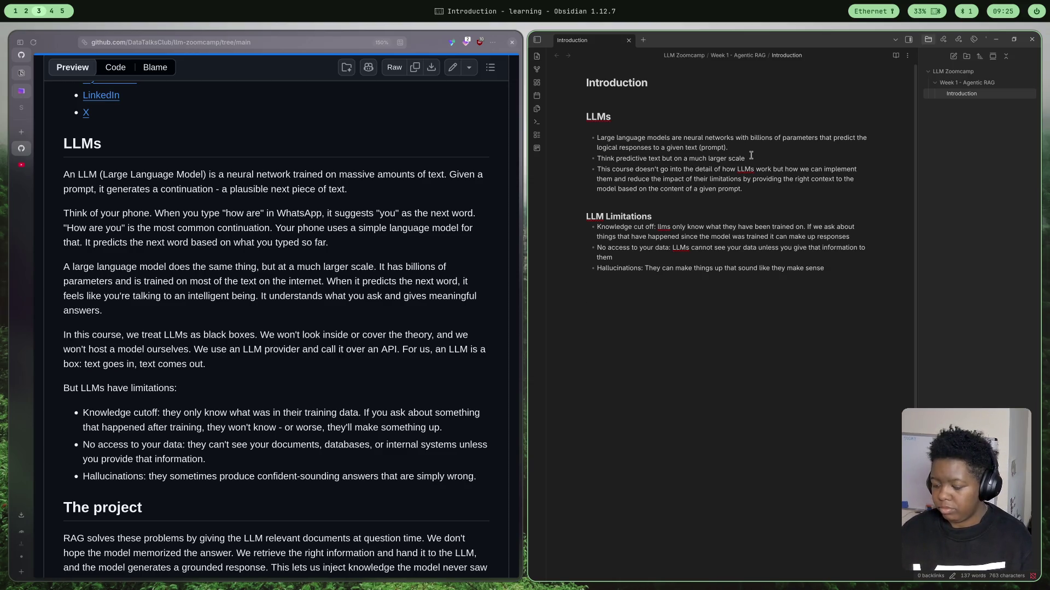
pyautogui.write('#')
pyautogui.press('BackSpace')
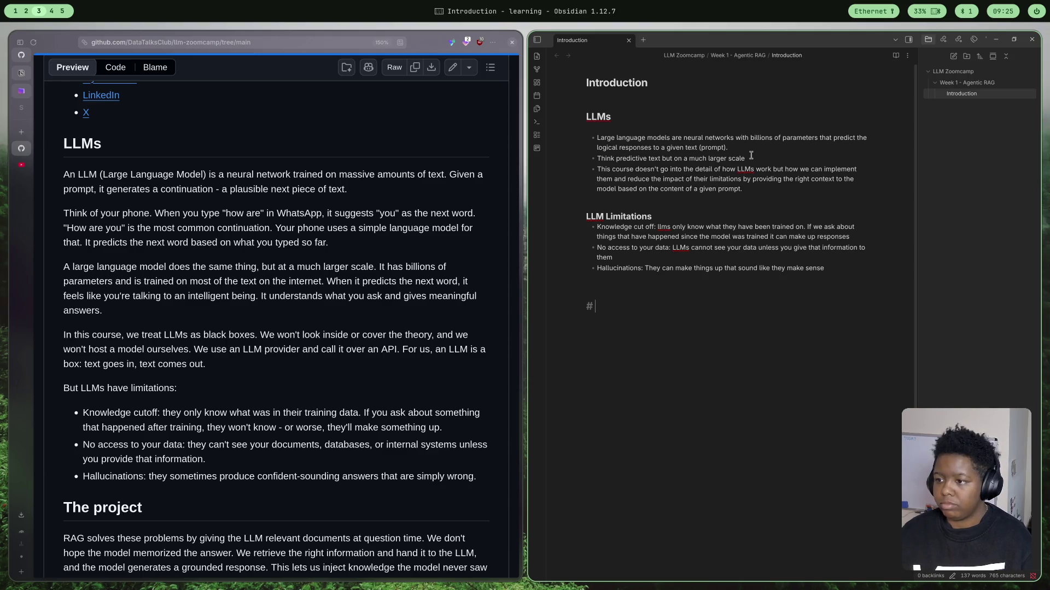
pyautogui.write('The p')
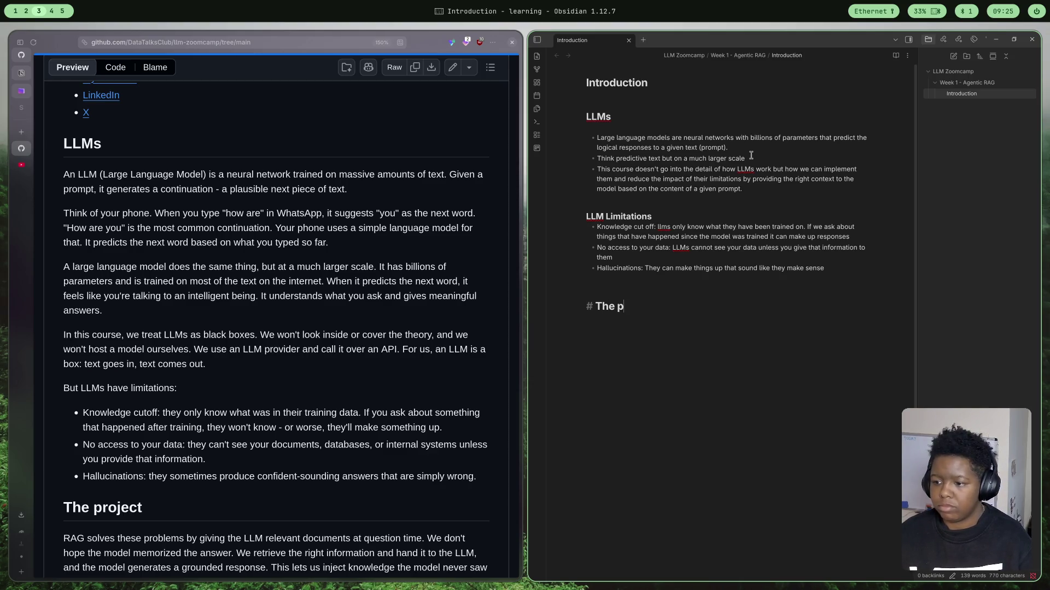
pyautogui.write('roject')
pyautogui.press('Return')
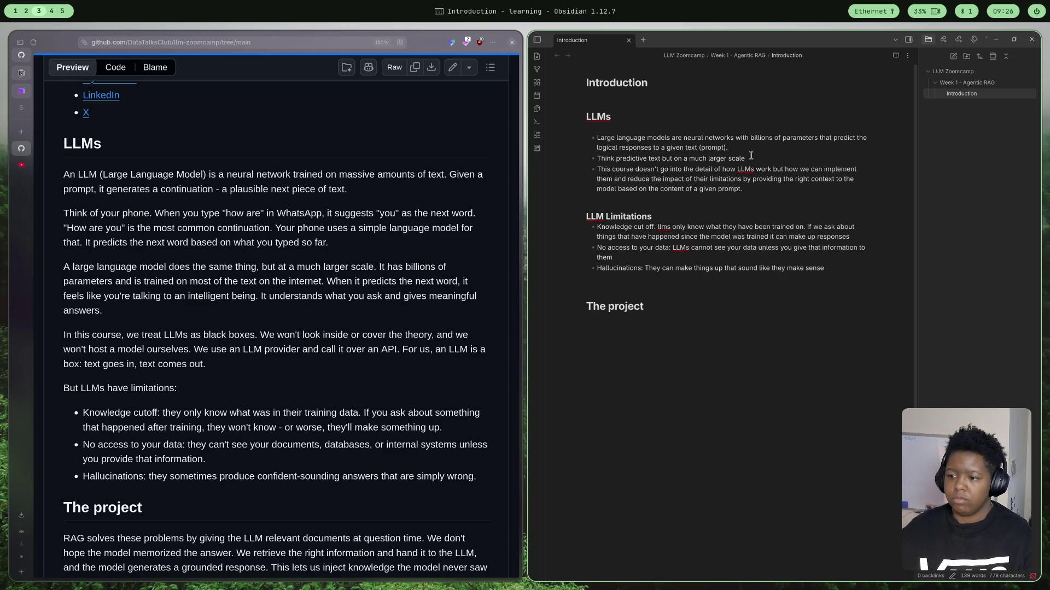
pyautogui.scroll(-3, 270, 329)
pyautogui.scroll(-2, 271, 328)
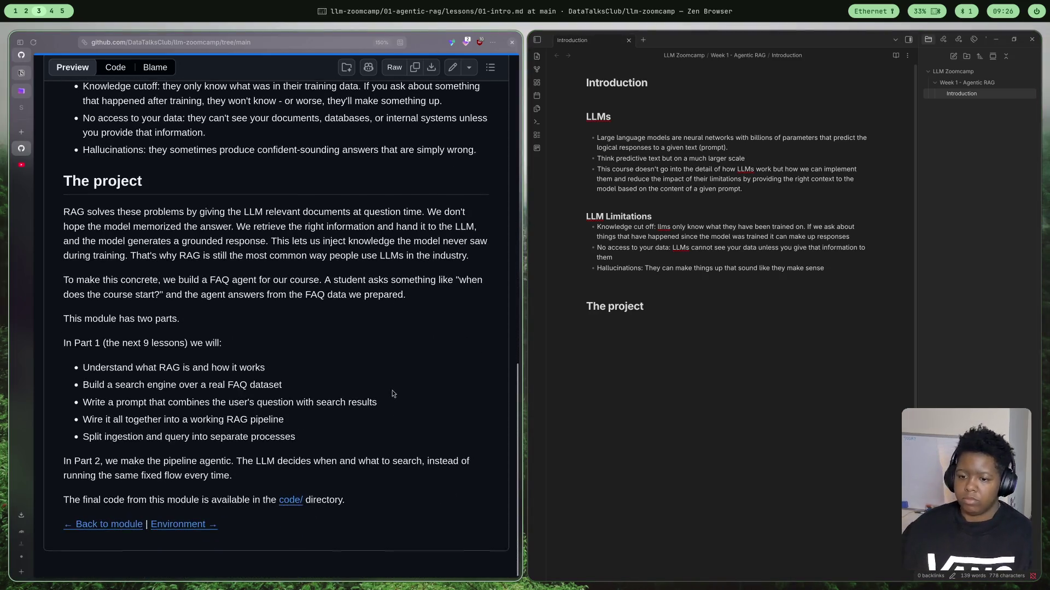
pyautogui.write('- ')
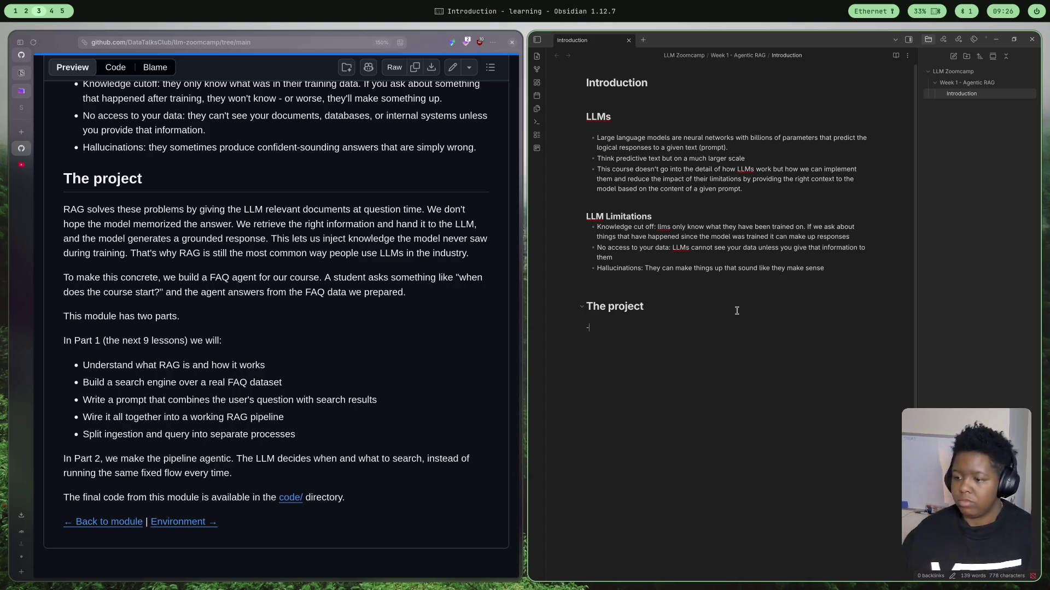
pyautogui.write('One oif')
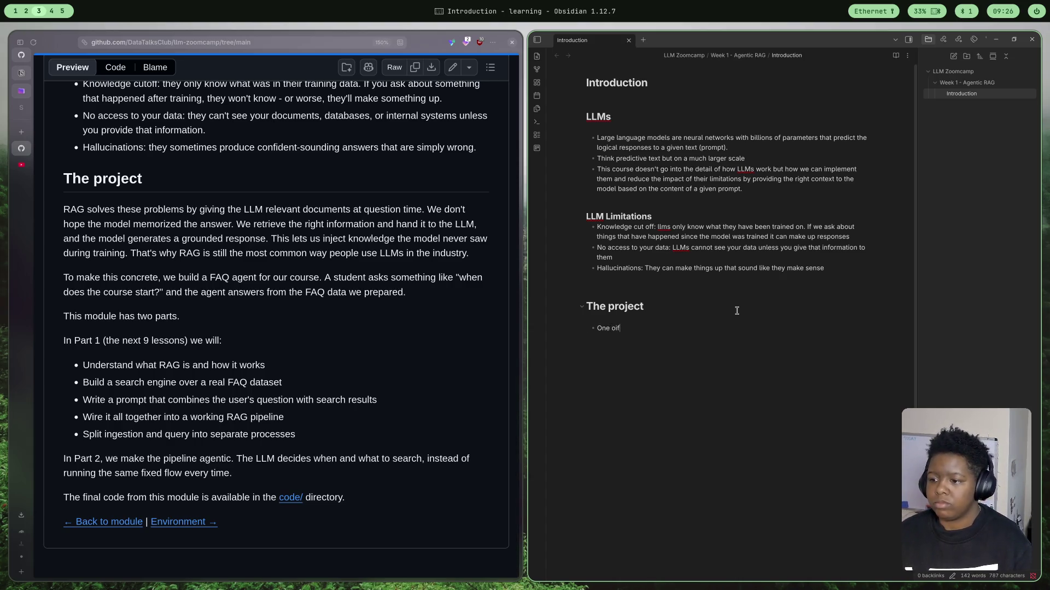
pyautogui.press('BackSpace')
pyautogui.press('BackSpace')
pyautogui.write('f the was')
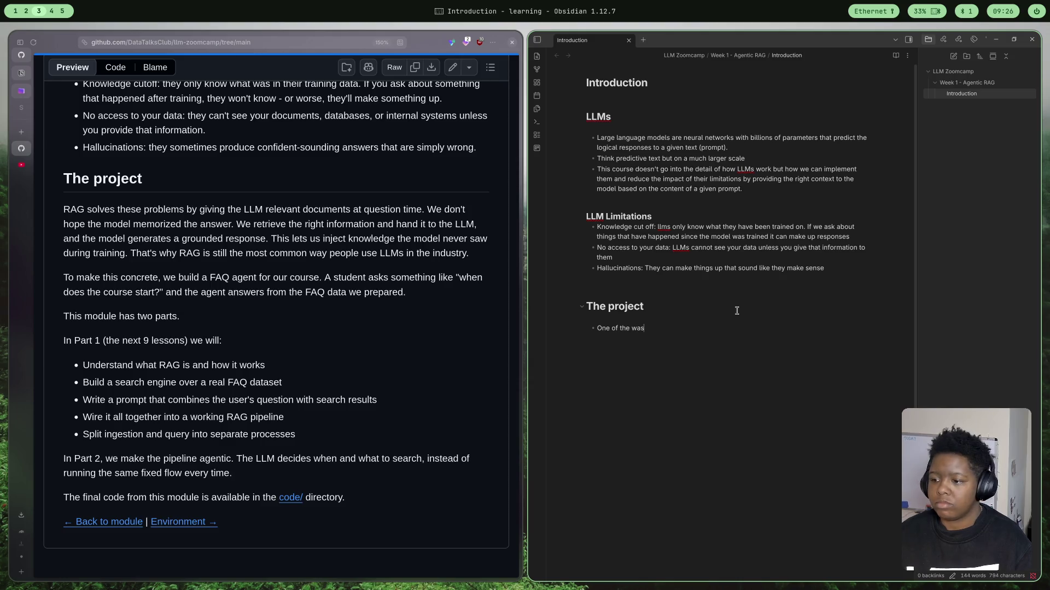
pyautogui.press('BackSpace')
pyautogui.press('BackSpace')
pyautogui.write('ys that w')
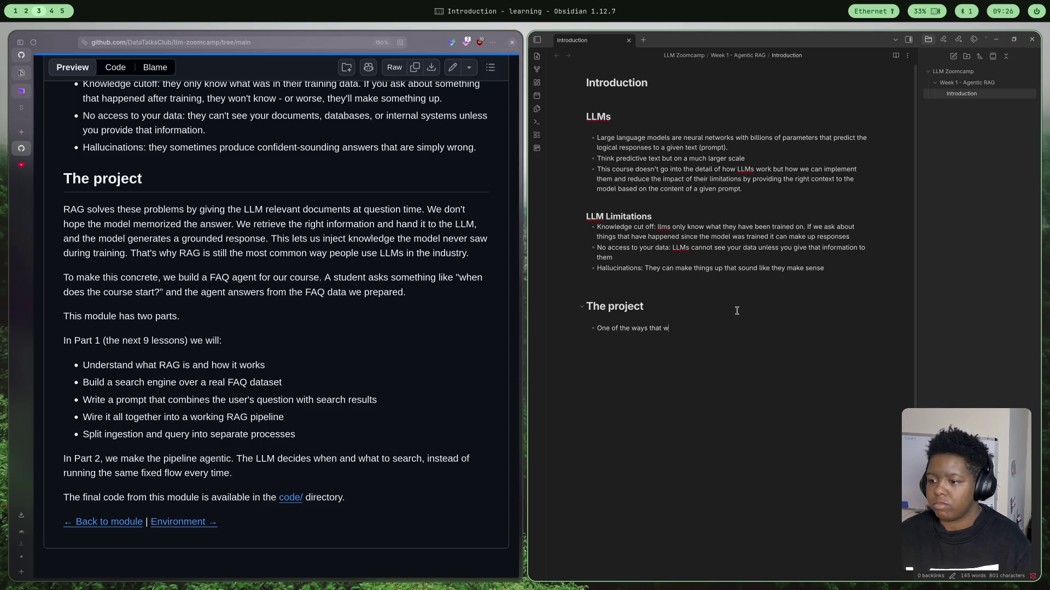
pyautogui.write('e can')
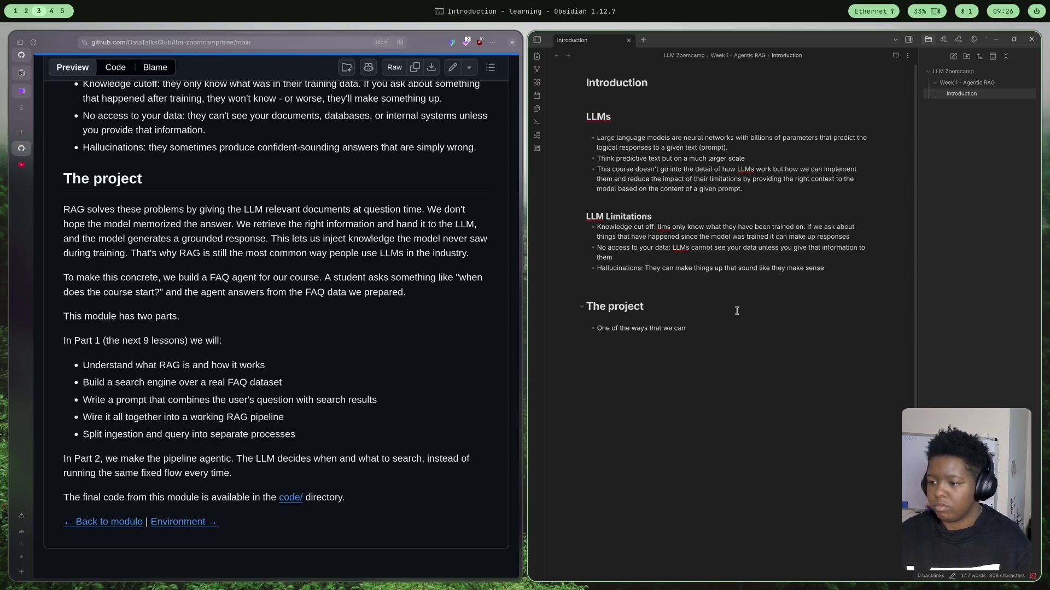
pyautogui.write(' mitia')
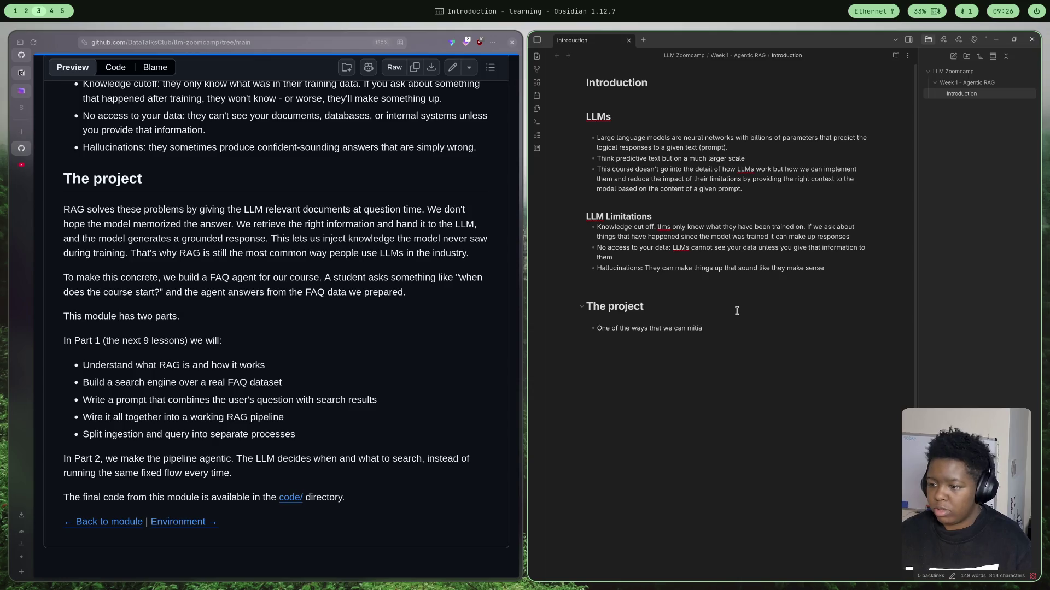
pyautogui.press('BackSpace')
pyautogui.write('gate the')
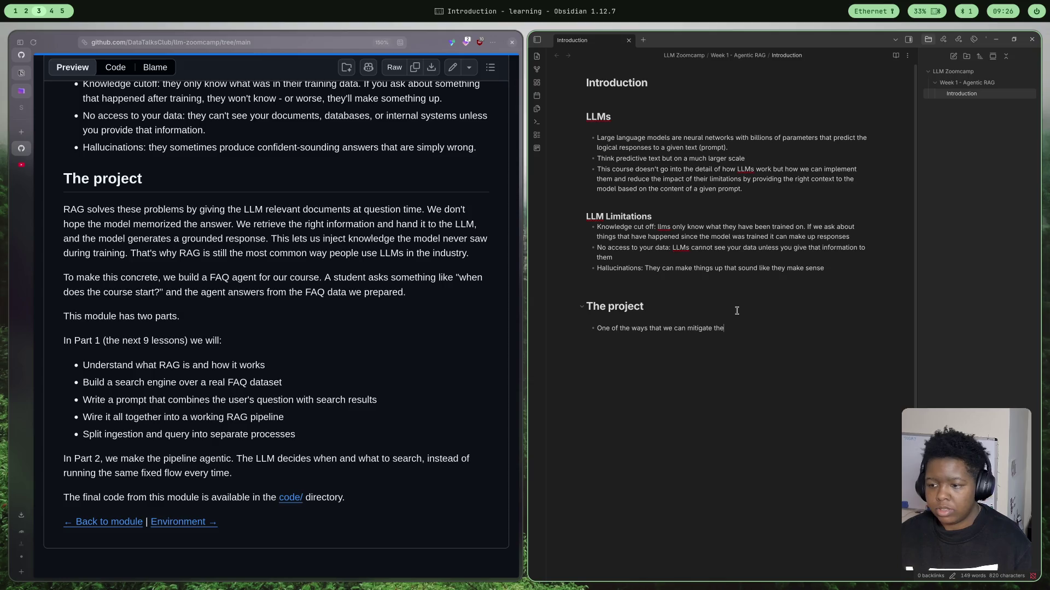
pyautogui.write(' limit')
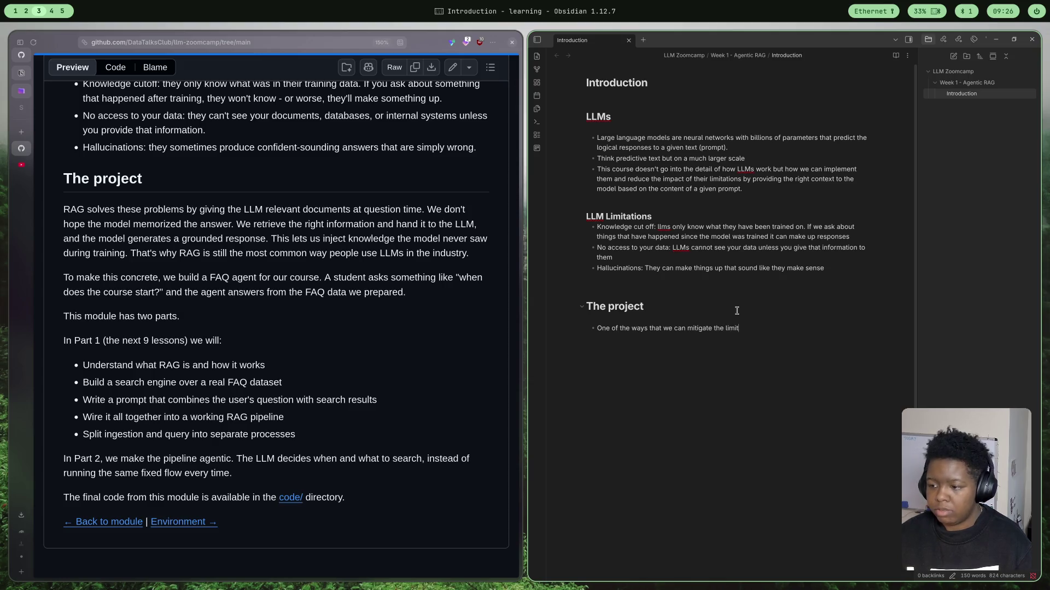
pyautogui.write('ations that')
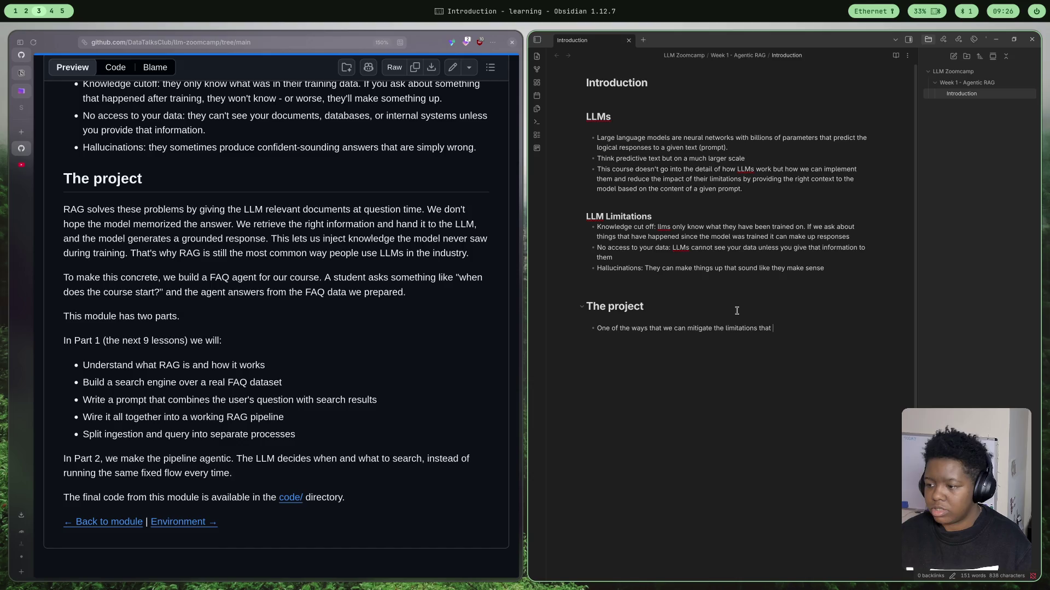
pyautogui.write('Ma')
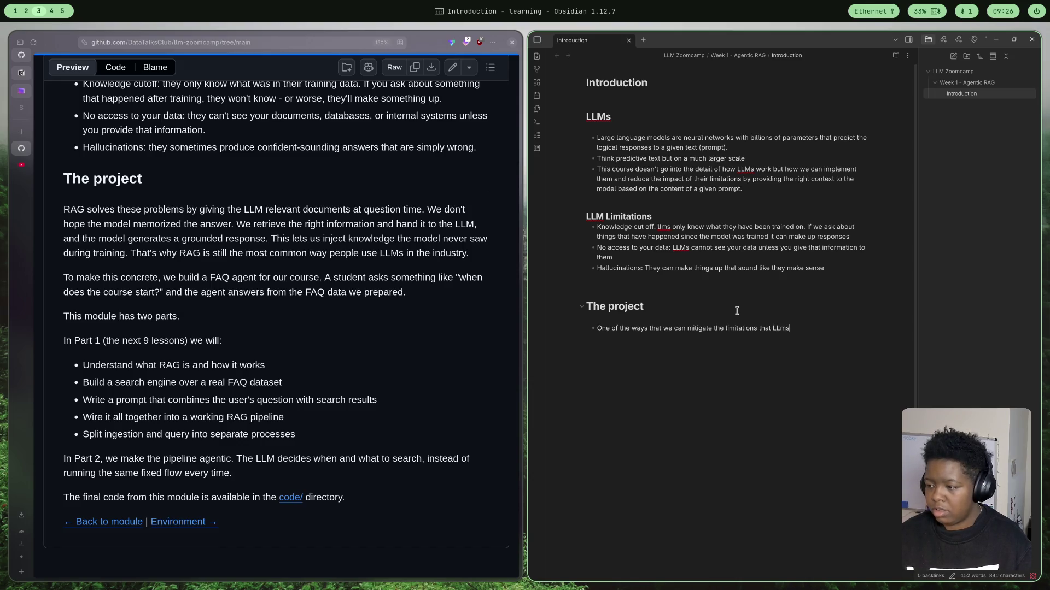
pyautogui.press('BackSpace')
pyautogui.press('BackSpace')
pyautogui.write('Ma')
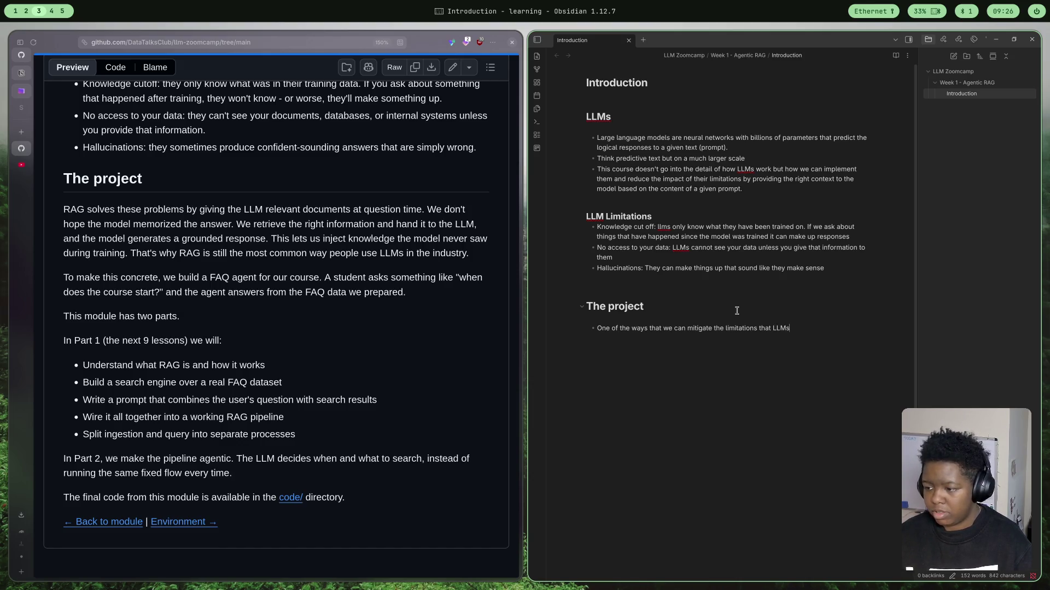
pyautogui.write(' have is by')
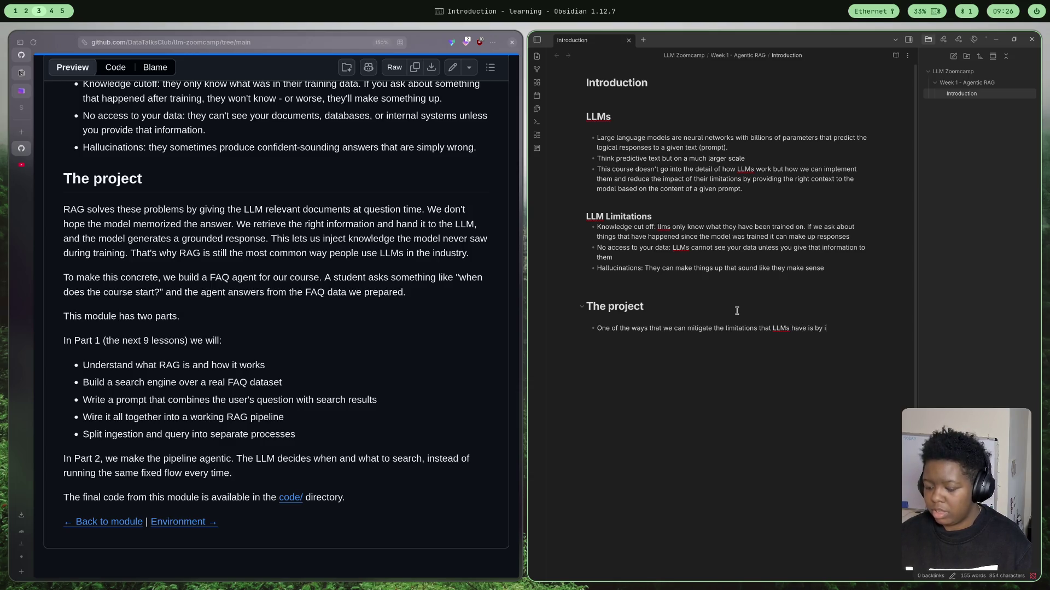
pyautogui.write('mplementi')
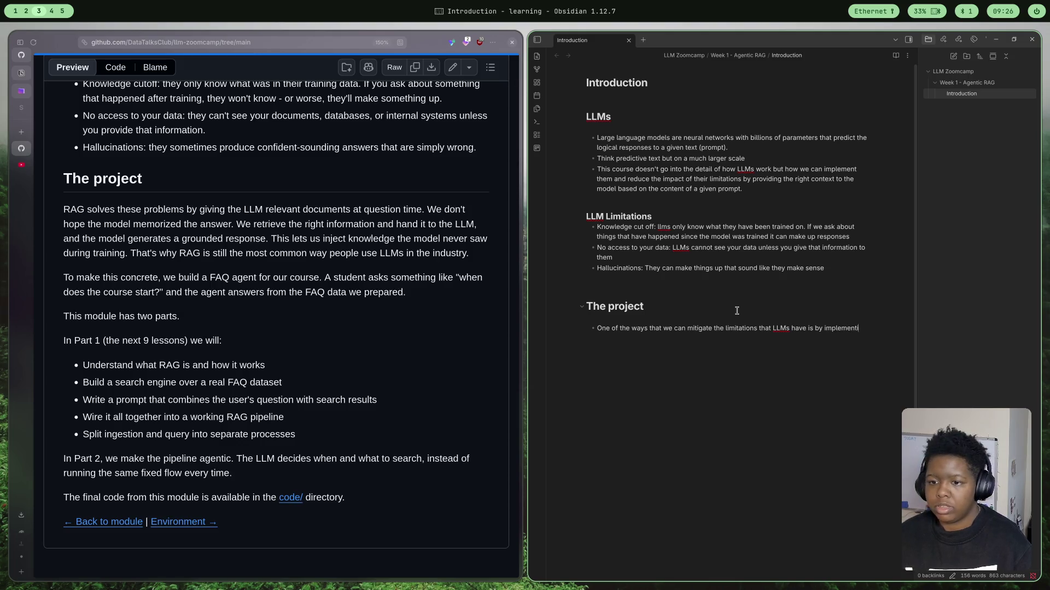
pyautogui.write('ng ')
pyautogui.write('RAG')
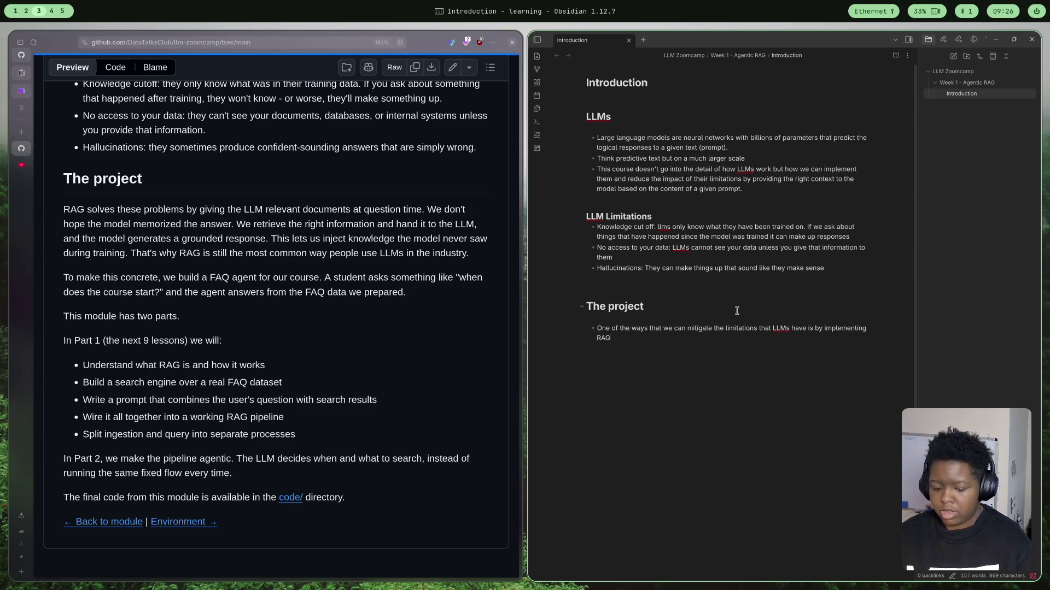
pyautogui.write('(')
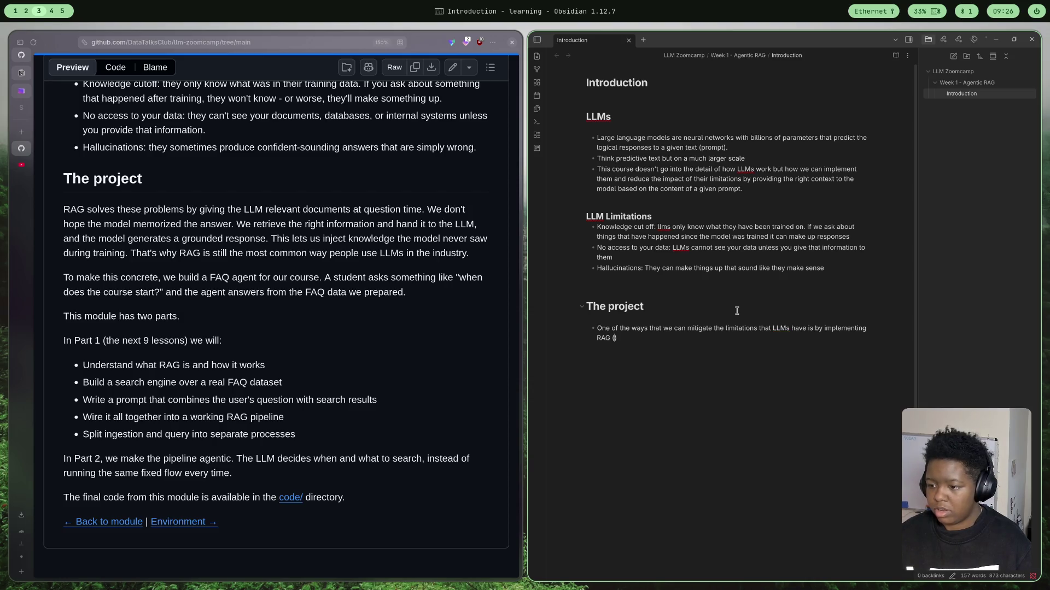
pyautogui.write('Retr')
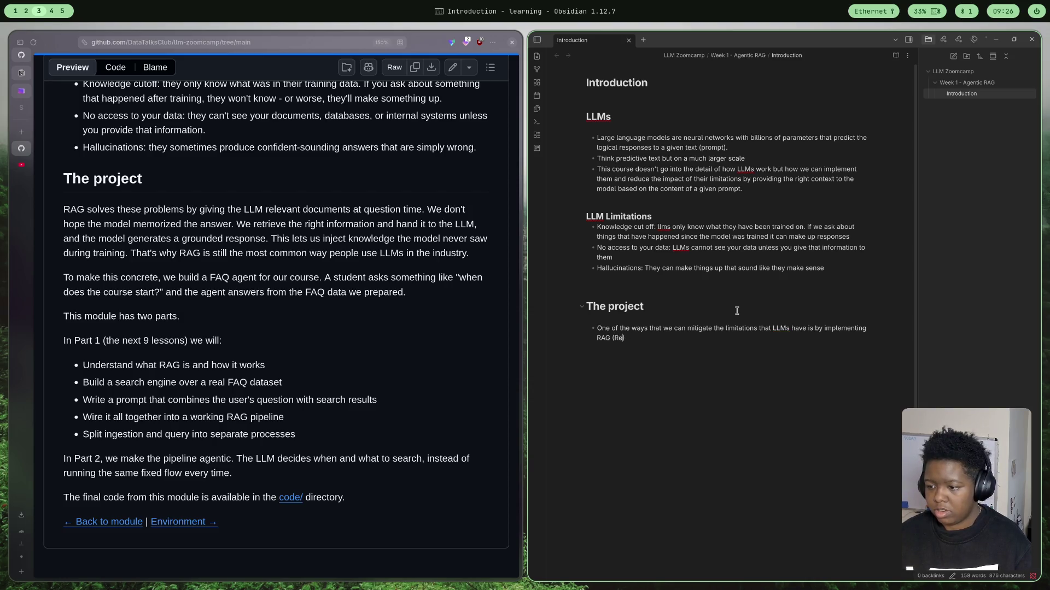
pyautogui.write('ie')
pyautogui.write('ca')
# - Finish the bullet explaining Retrieval Augmented Generation gives the model appropriate context, then start a new bullet
pyautogui.press('BackSpace')
pyautogui.press('BackSpace')
pyautogui.write('val')
pyautogui.write(' Augmentedf')
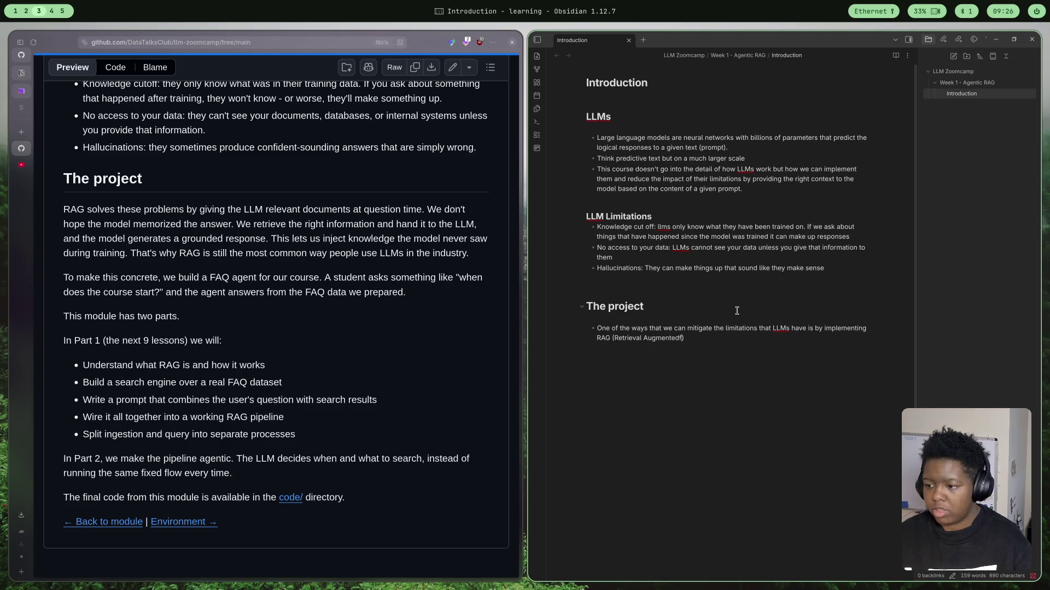
pyautogui.press('BackSpace')
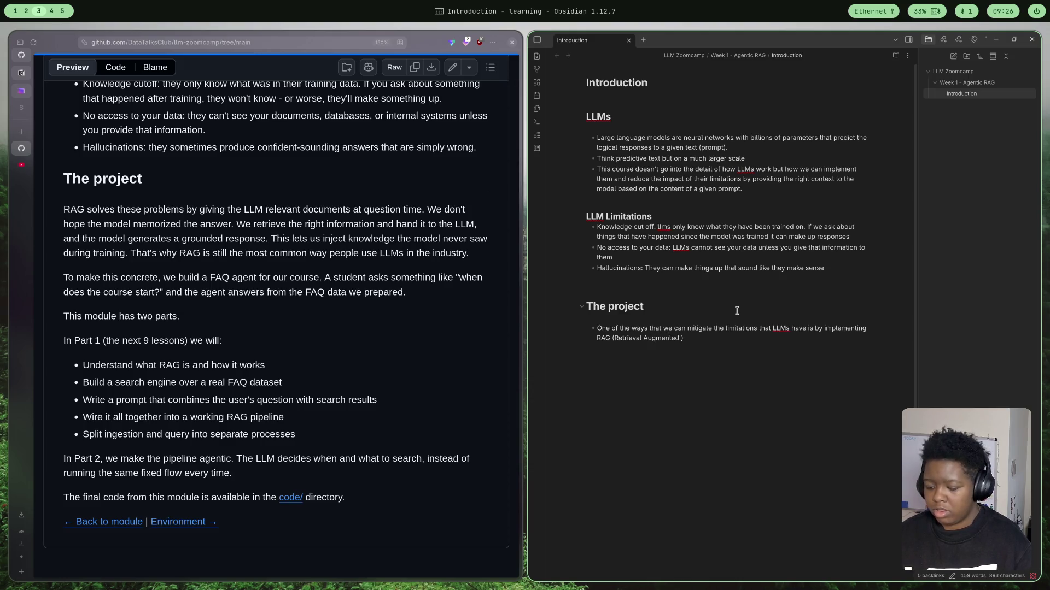
pyautogui.write('Generation')
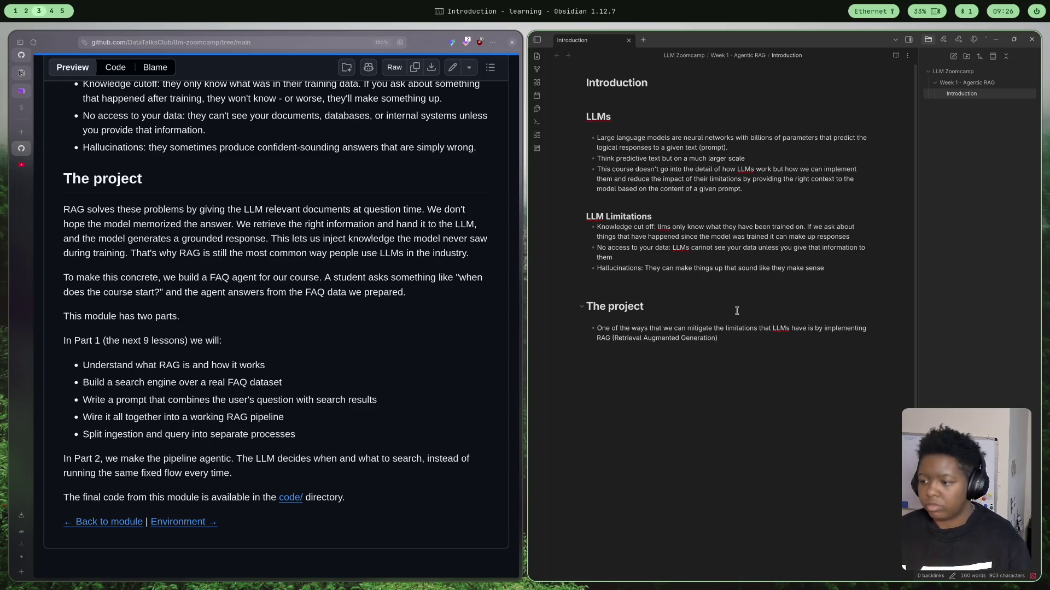
pyautogui.write('This')
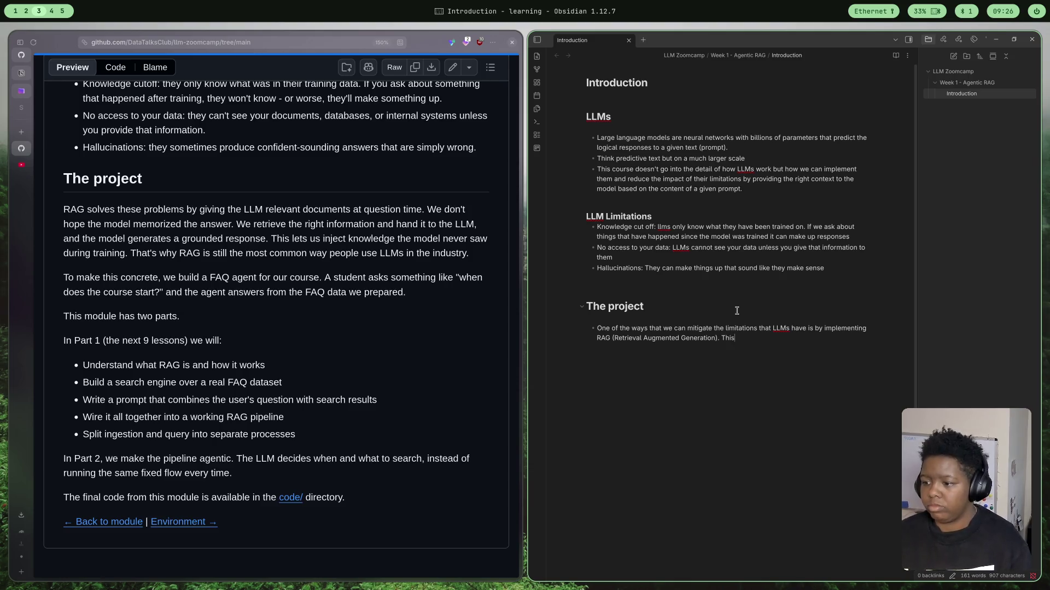
pyautogui.write(' gives')
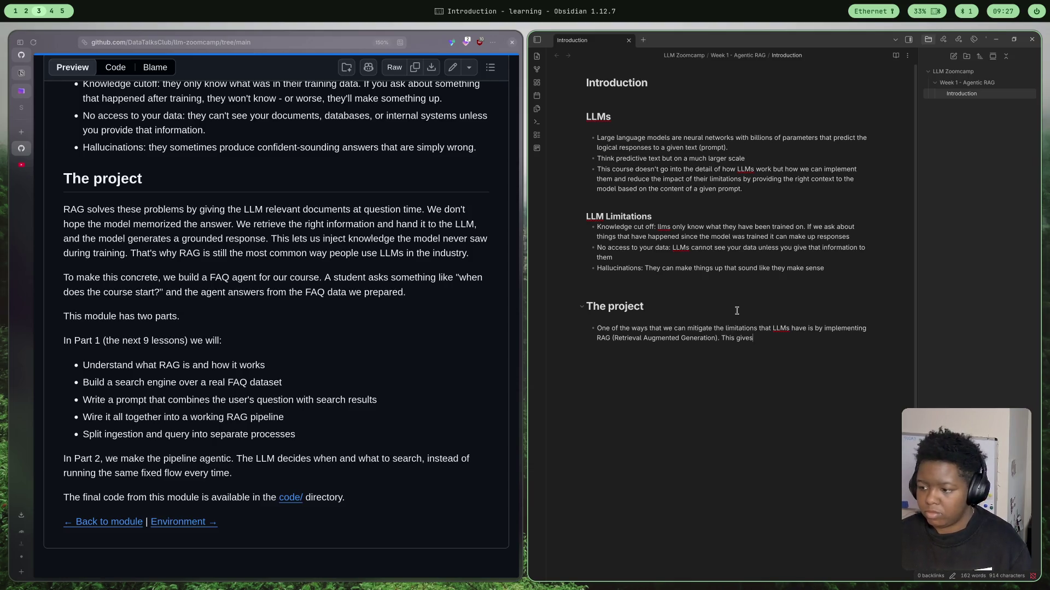
pyautogui.write(' contex')
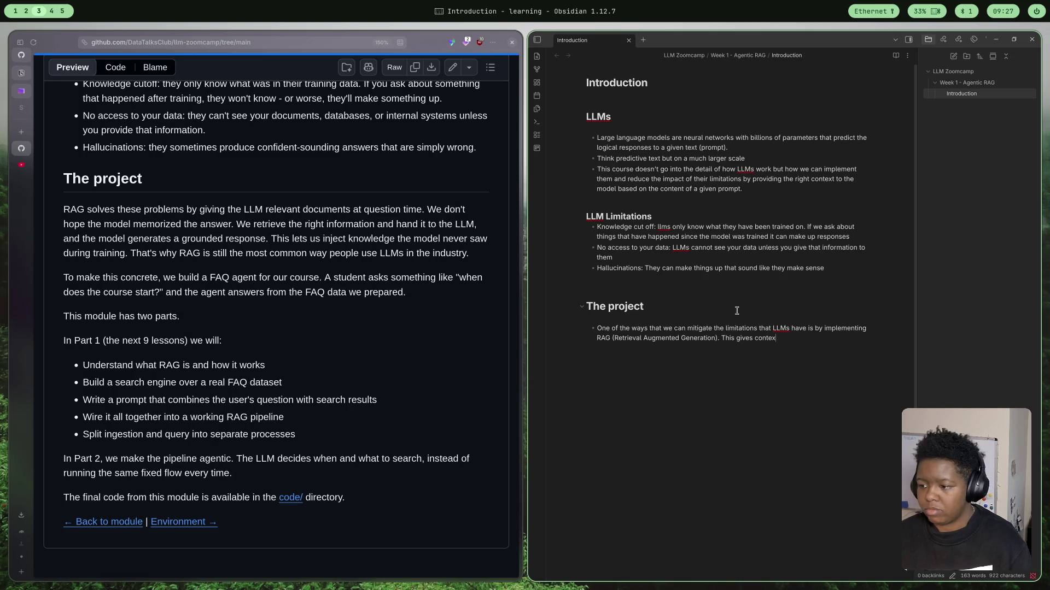
pyautogui.press('BackSpace')
pyautogui.press('BackSpace')
pyautogui.press('BackSpace')
pyautogui.press('BackSpace')
pyautogui.press('BackSpace')
pyautogui.press('BackSpace')
pyautogui.write('a')
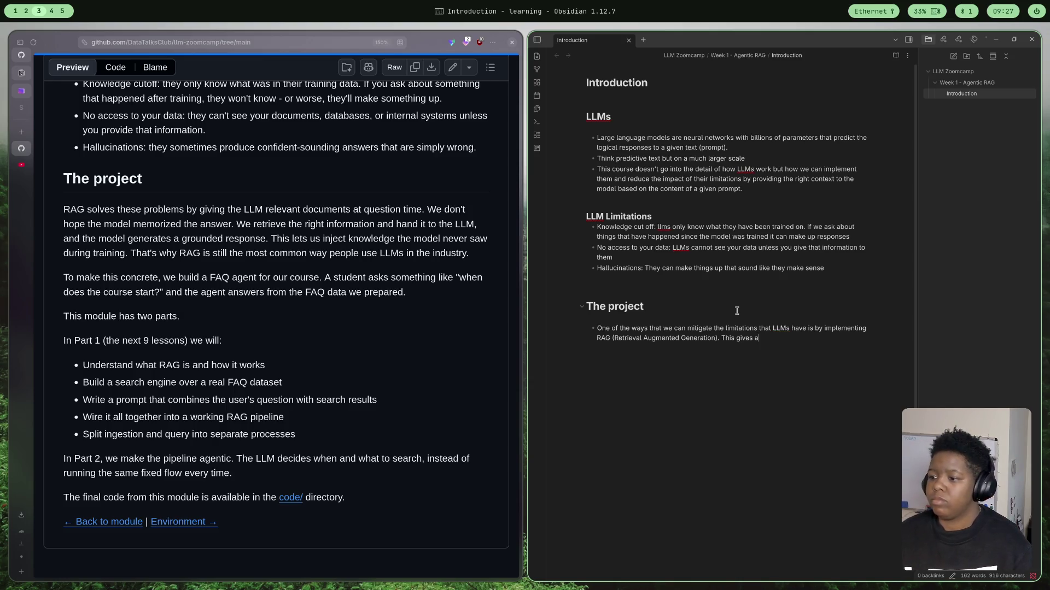
pyautogui.write('ppropria')
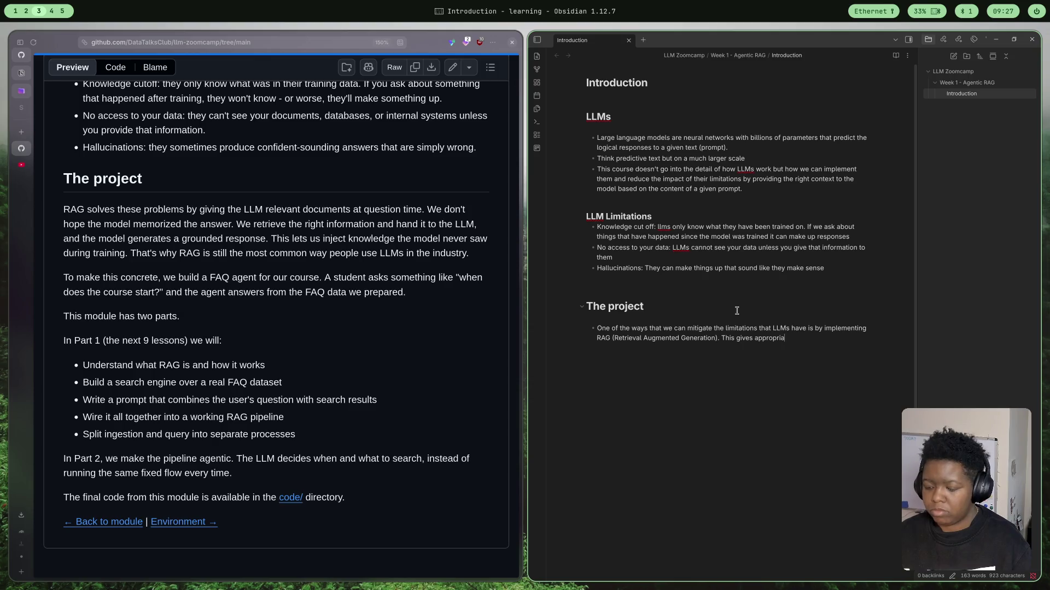
pyautogui.write('te context to the model to')
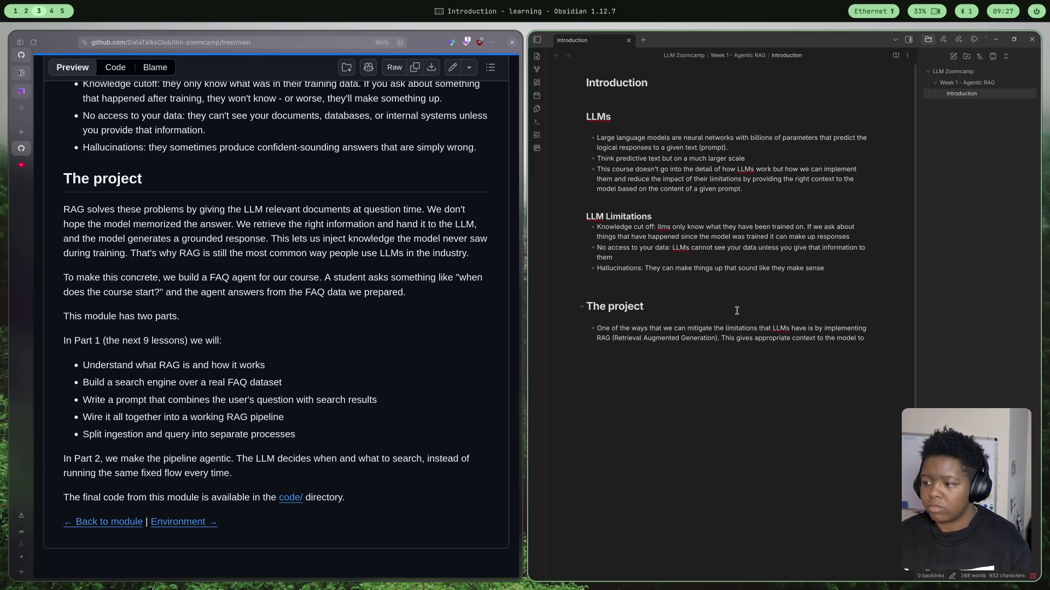
pyautogui.write(' allow i')
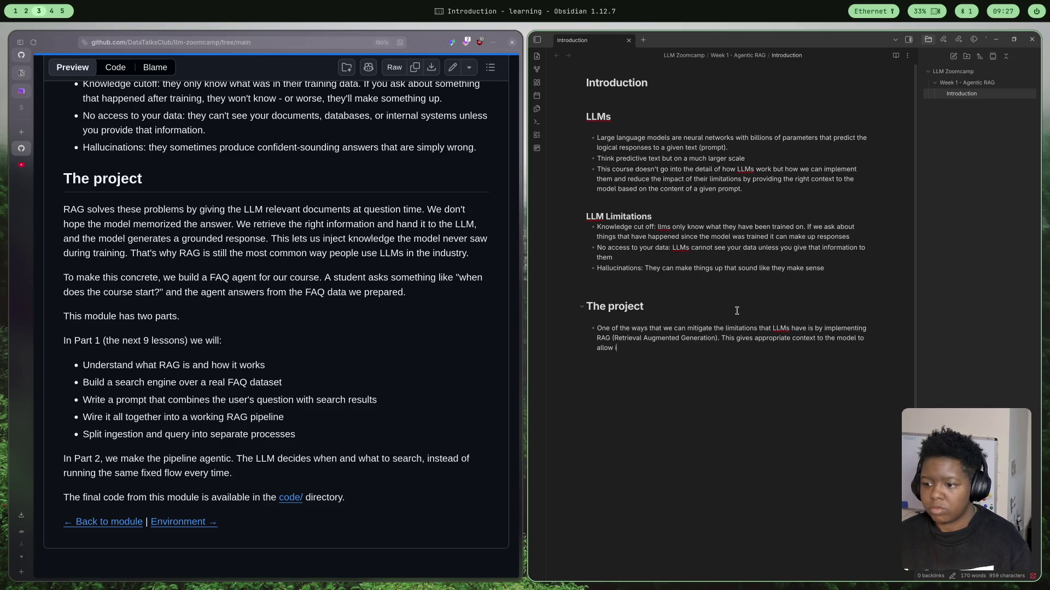
pyautogui.write('t to respond in')
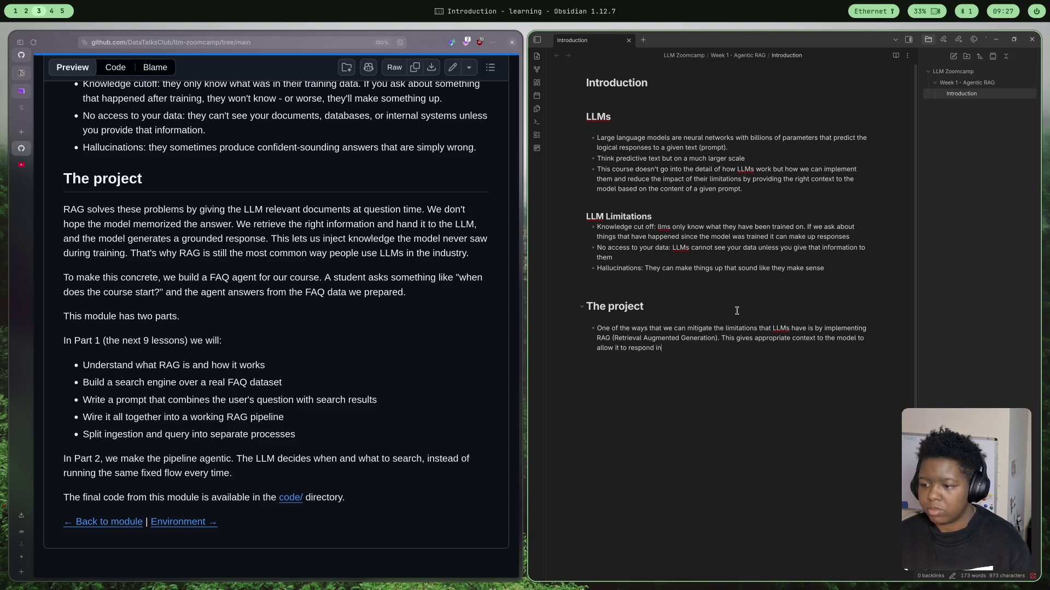
pyautogui.write(' a ')
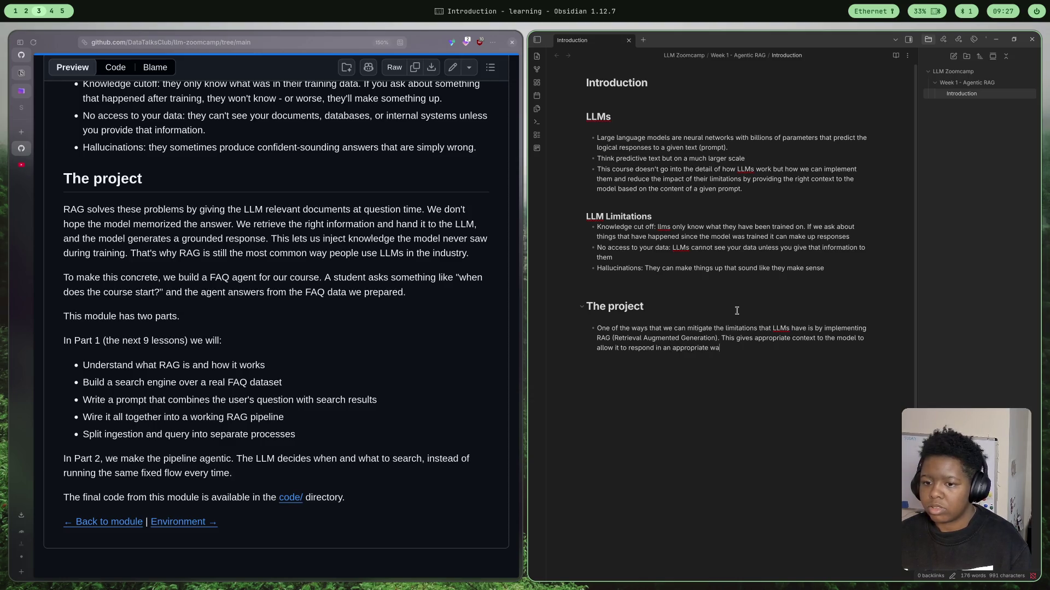
pyautogui.write('.')
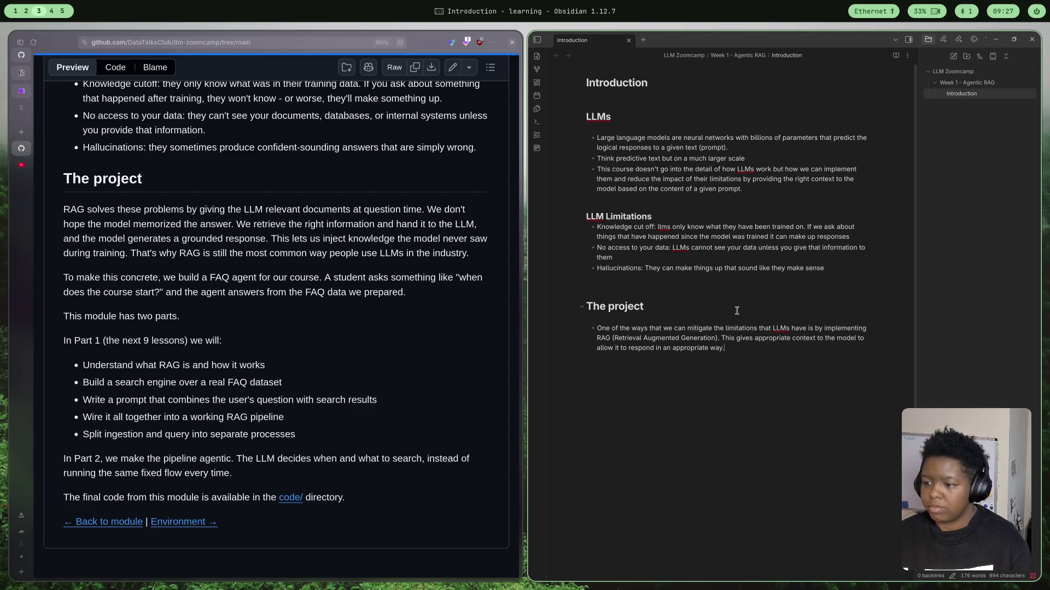
pyautogui.press('Return')
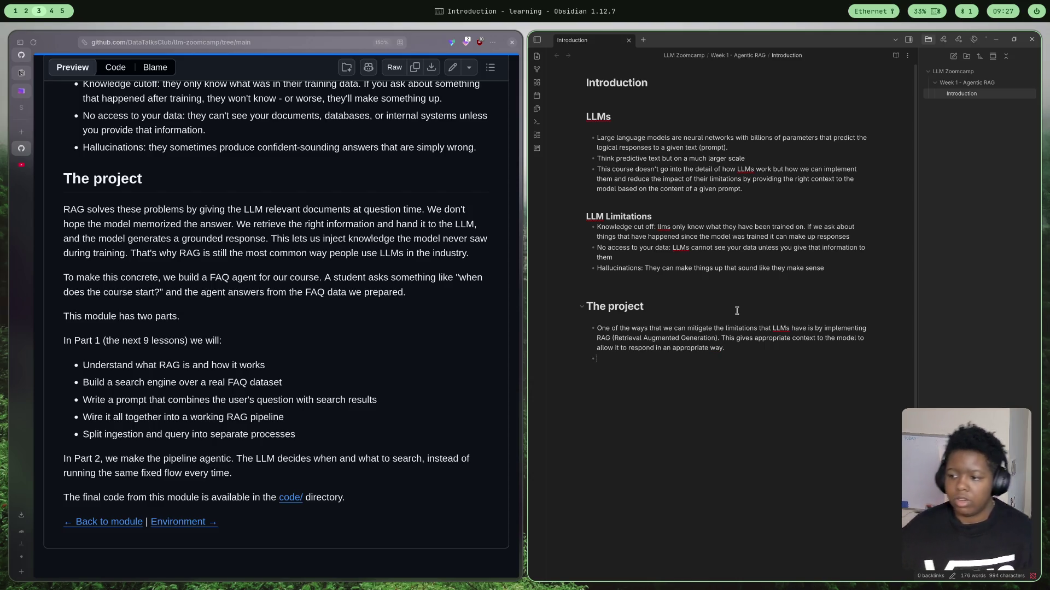
pyautogui.write('For th')
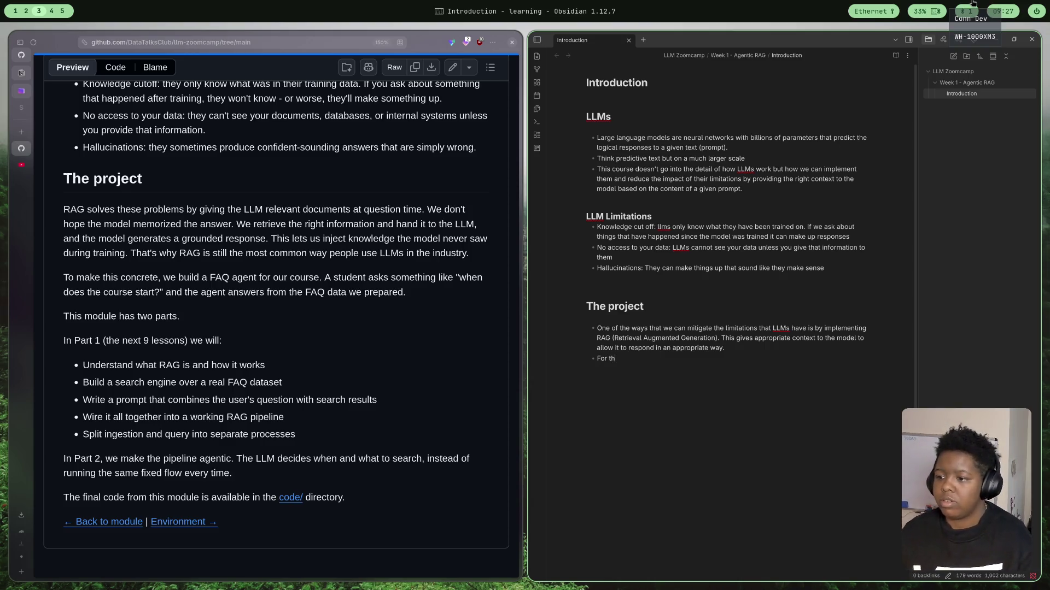
pyautogui.write('is course ')
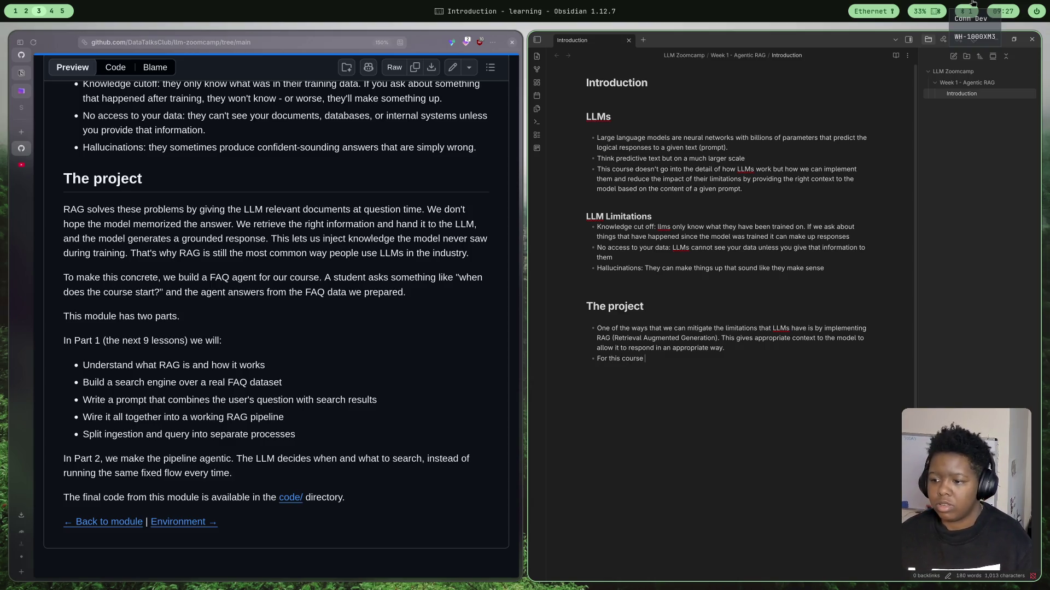
pyautogui.write('we will build a FAQ')
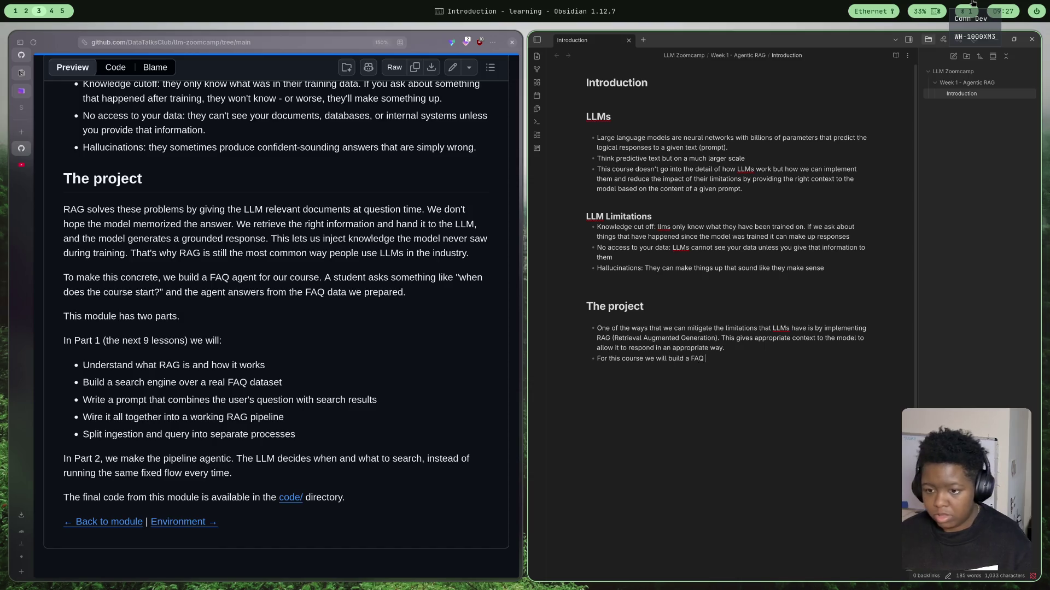
pyautogui.write('agent for the course')
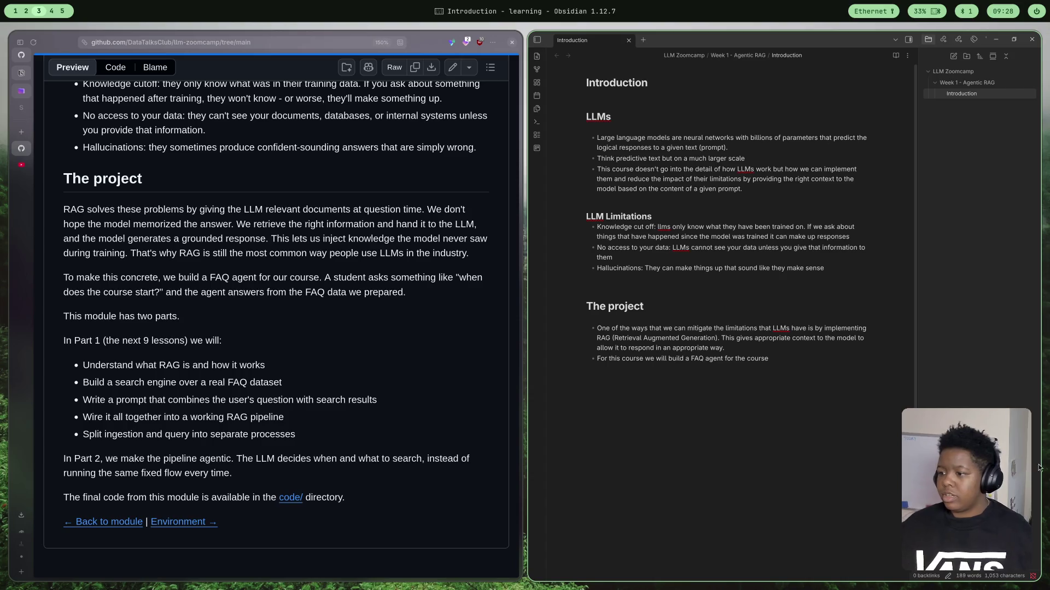
# - Add the flagged word 'llms' in the cut-off bullet to the spelling dictionary
pyautogui.rightClick(667, 230)
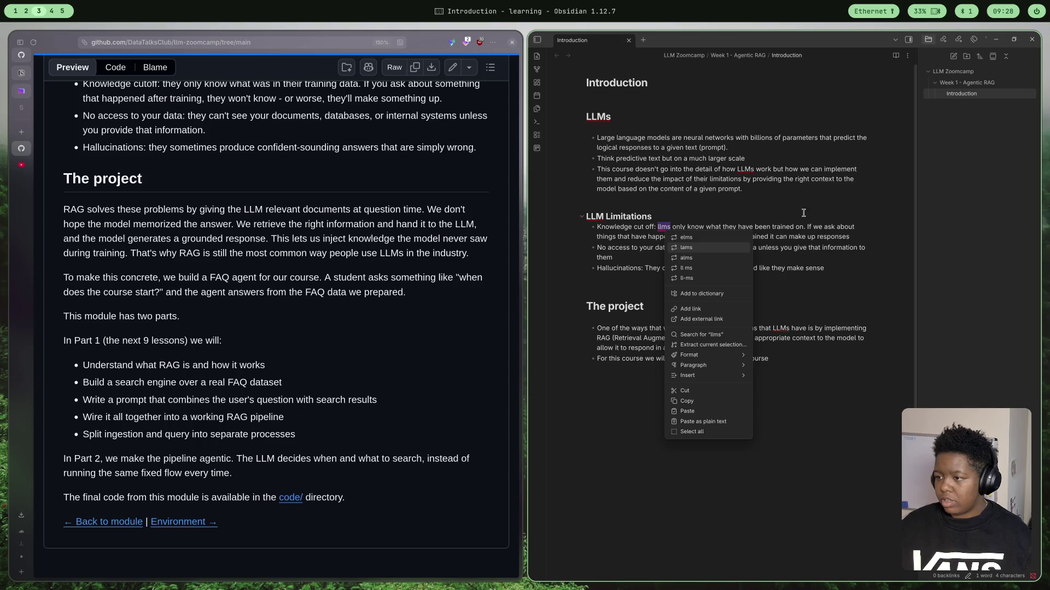
pyautogui.click(749, 169)
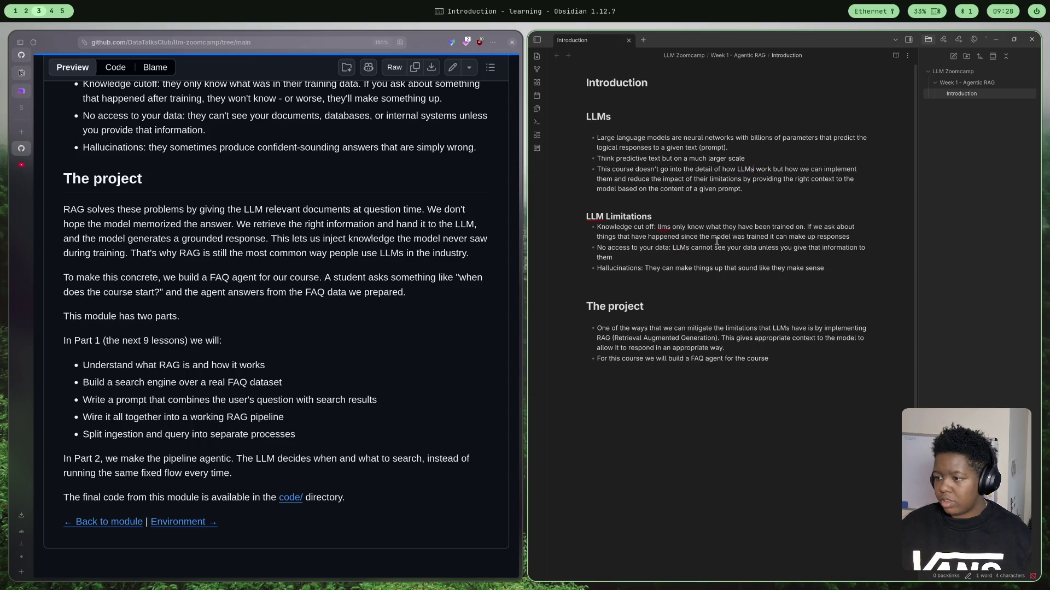
pyautogui.rightClick(668, 230)
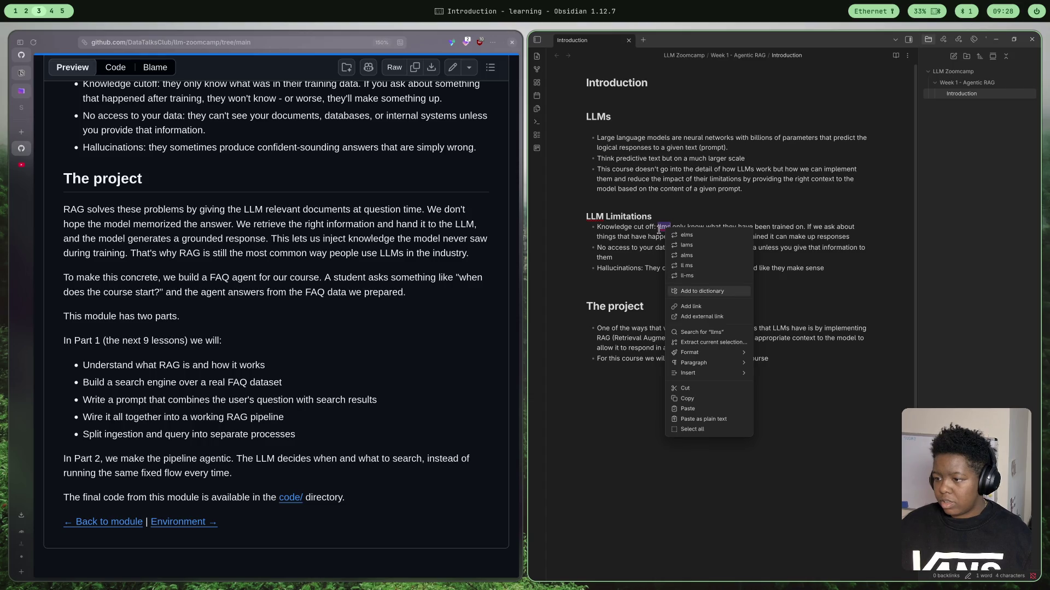
pyautogui.click(722, 290)
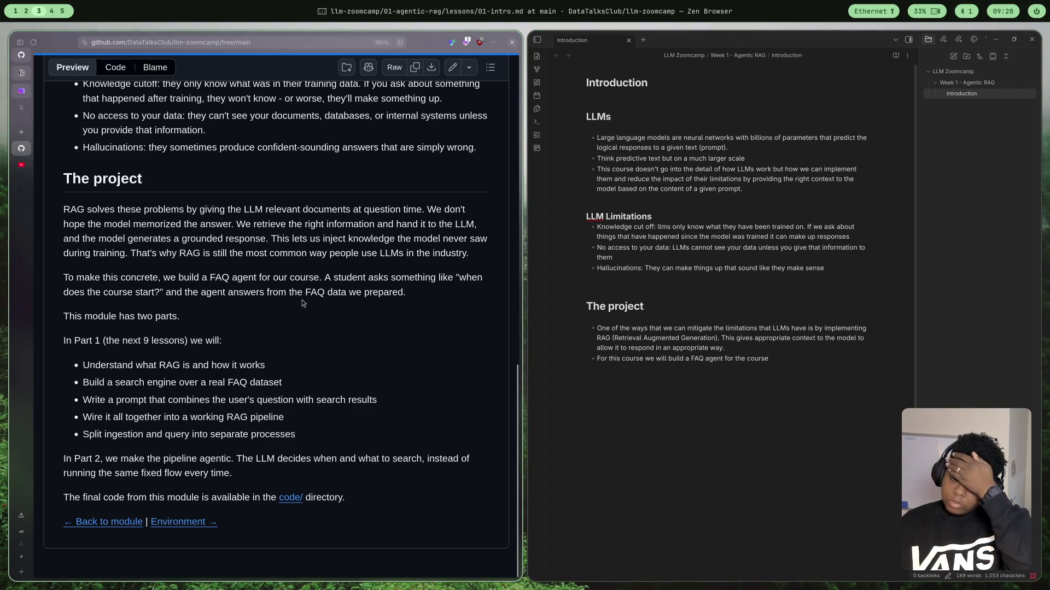
pyautogui.scroll(15, 302, 304)
pyautogui.scroll(5, 270, 288)
pyautogui.scroll(-2, 239, 272)
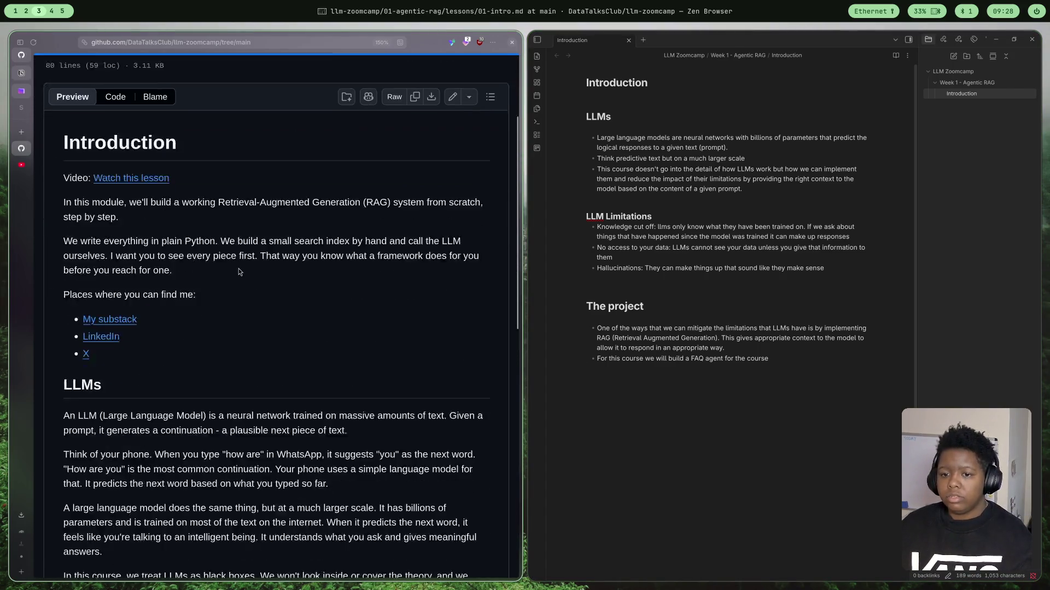
pyautogui.scroll(-10, 239, 271)
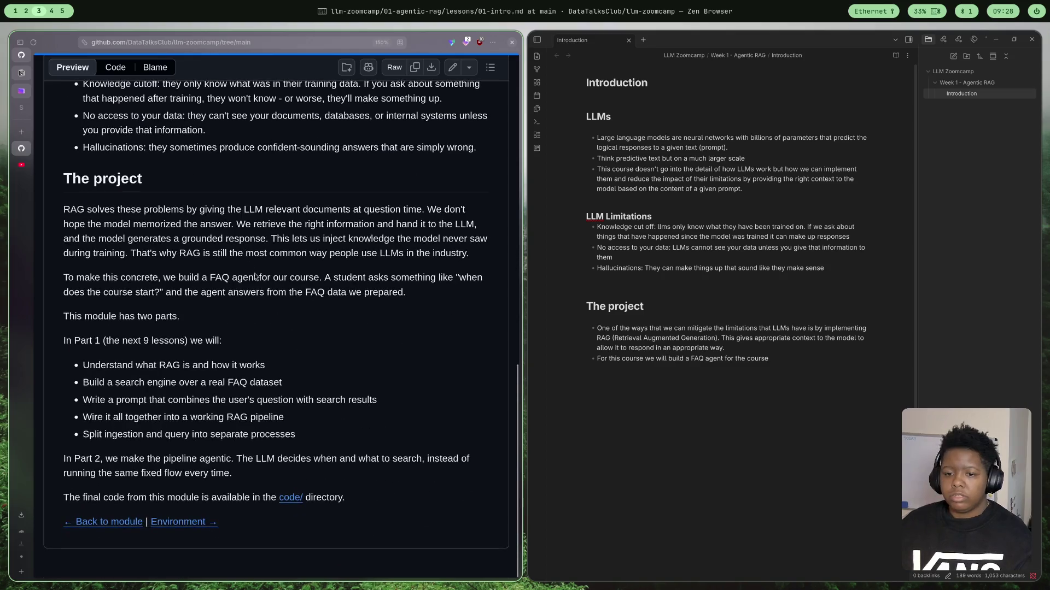
# - Move from the intro lesson to the 02-environment lesson and read its project setup instructions
pyautogui.click(189, 521)
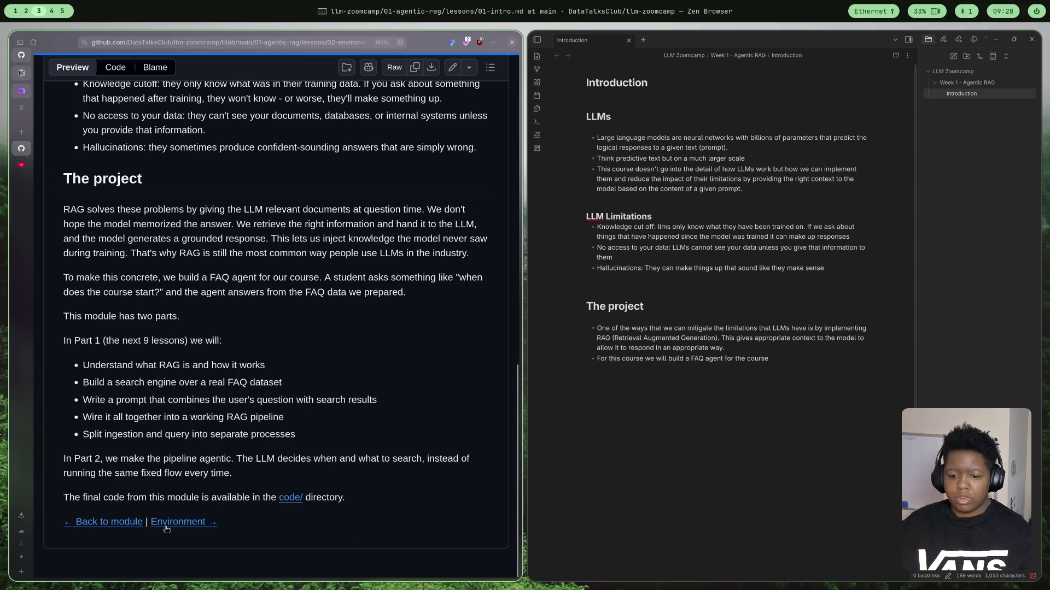
pyautogui.click(33, 42)
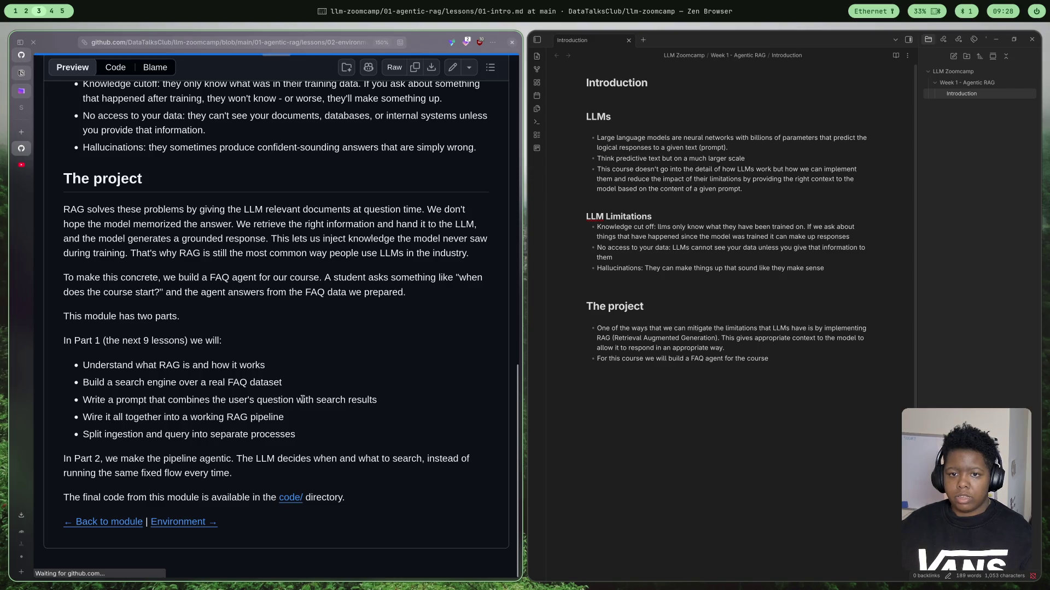
pyautogui.scroll(-5, 268, 421)
pyautogui.scroll(5, 268, 420)
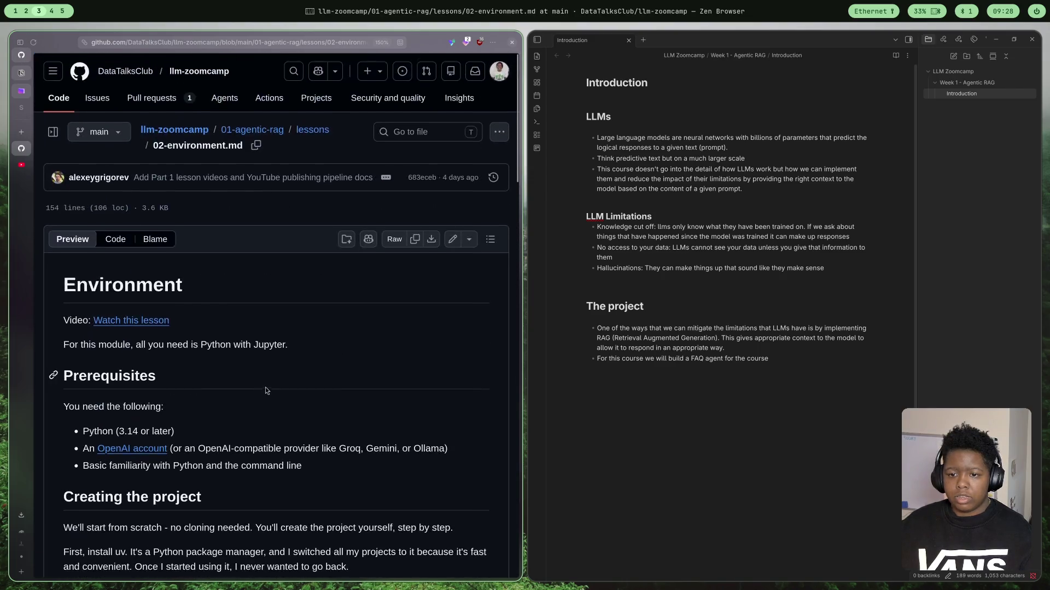
pyautogui.scroll(-1, 254, 322)
pyautogui.scroll(-3, 253, 322)
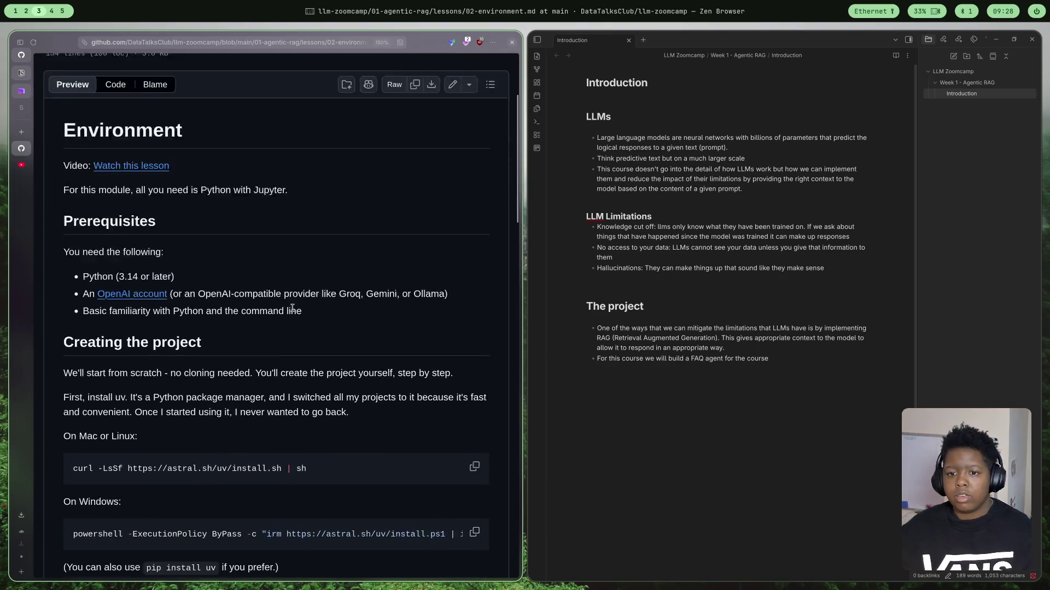
pyautogui.scroll(3, 246, 320)
pyautogui.scroll(-3, 222, 318)
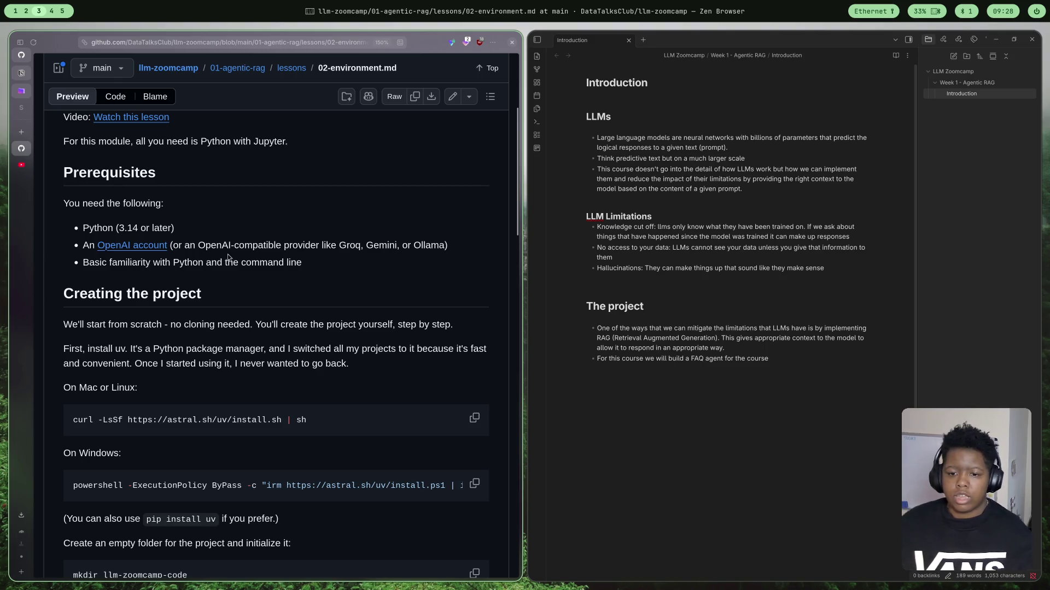
pyautogui.moveTo(131, 342)
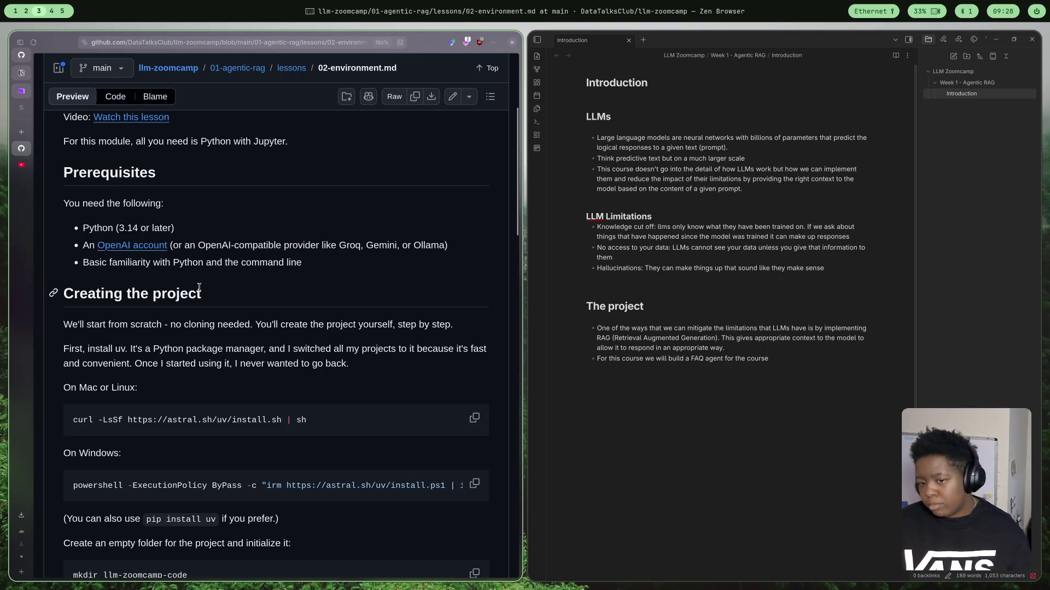
pyautogui.scroll(-2, 358, 271)
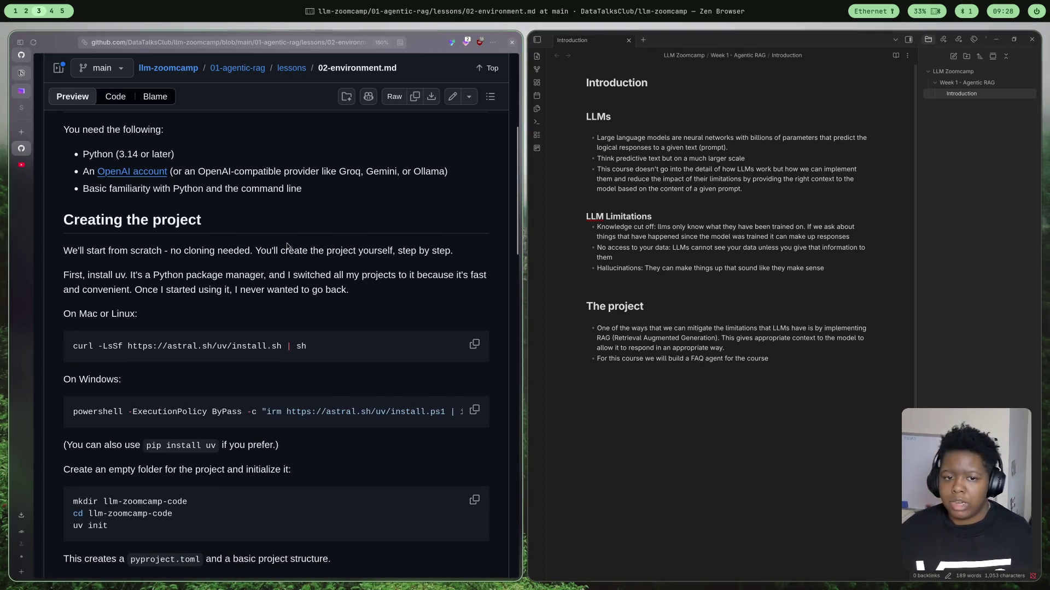
pyautogui.scroll(-1, 292, 206)
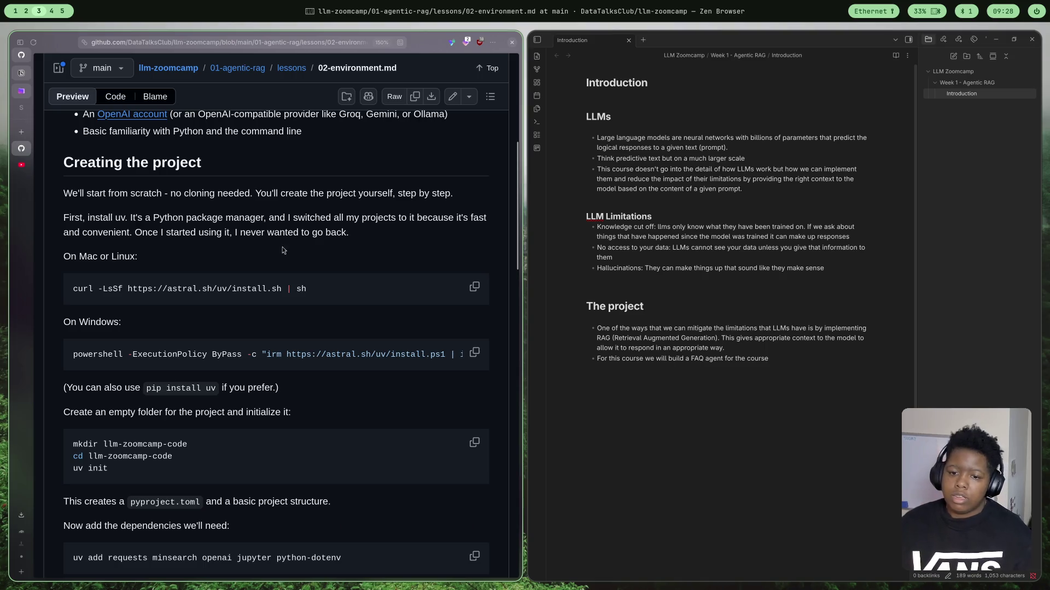
pyautogui.scroll(-1, 163, 192)
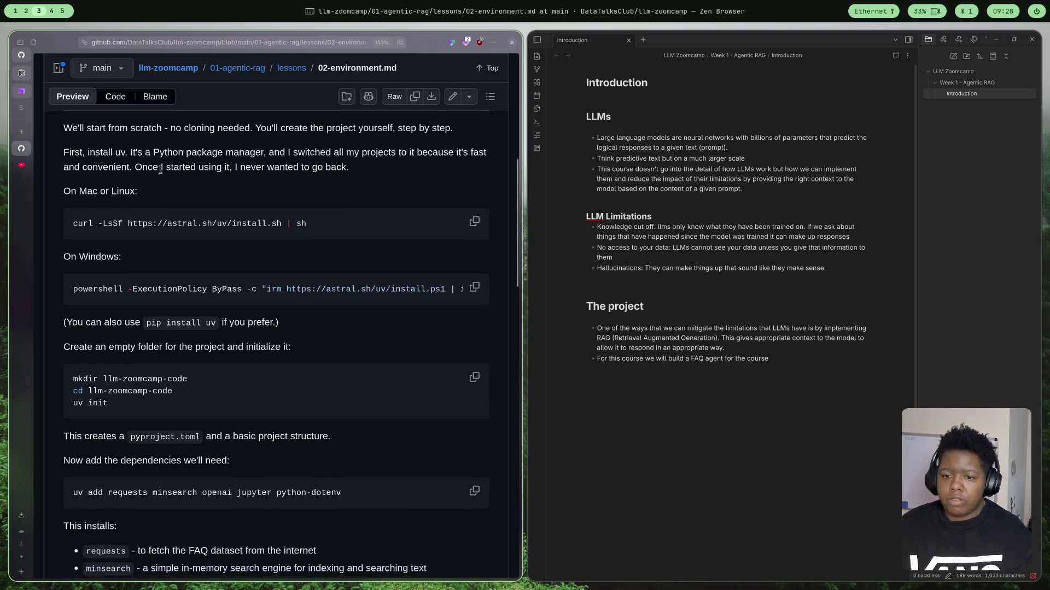
pyautogui.scroll(1, 345, 238)
pyautogui.scroll(-1, 357, 226)
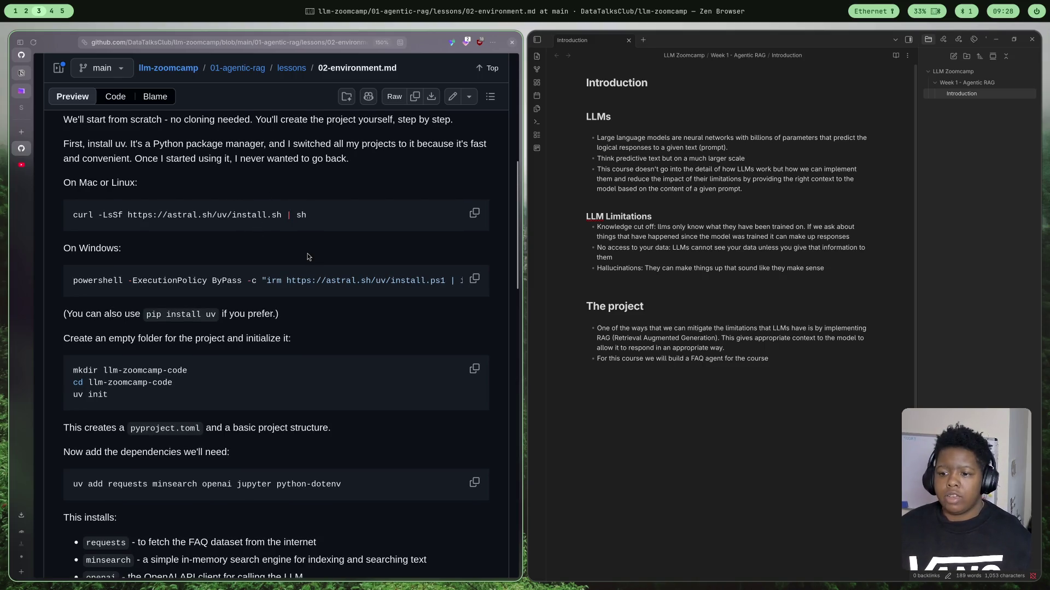
pyautogui.scroll(1, 310, 263)
pyautogui.scroll(-1, 315, 263)
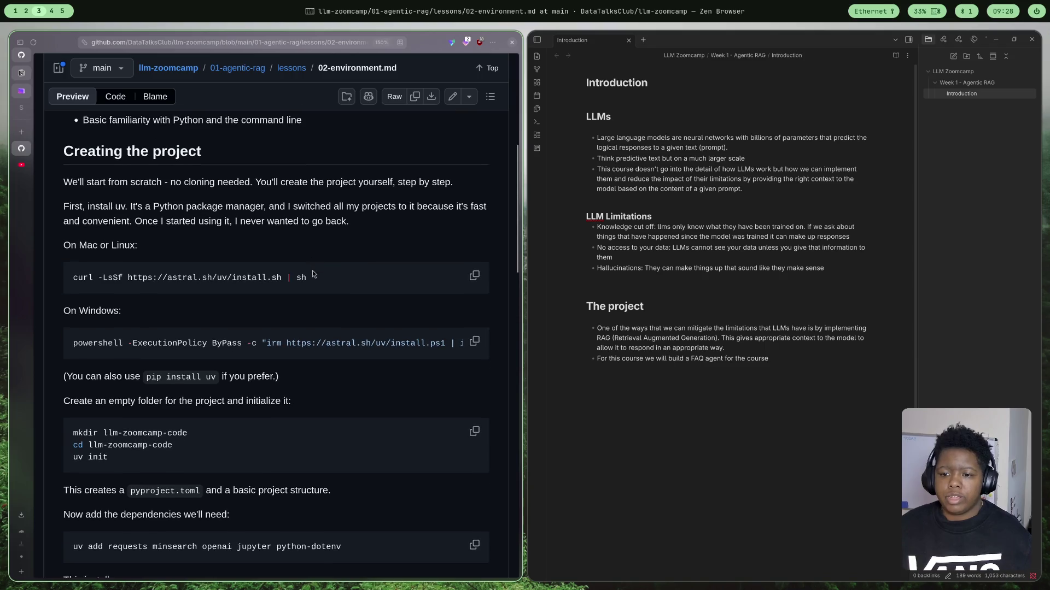
pyautogui.scroll(-2, 307, 269)
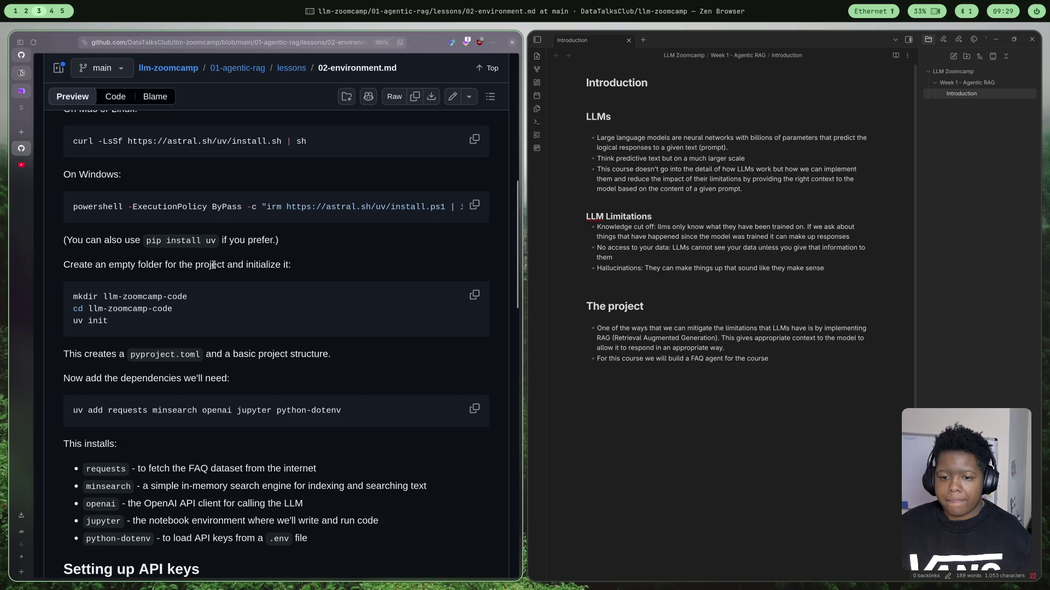
pyautogui.scroll(-2, 214, 266)
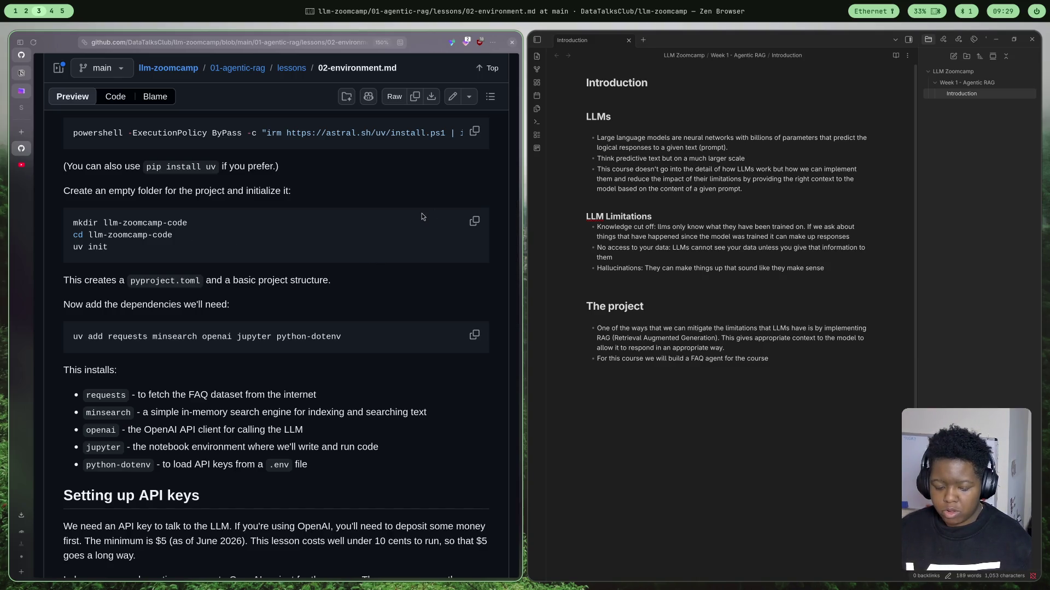
# - Switch to workspace 2 where VSCodium shows the llm-zoomcamp-2026 folder on its Welcome page
pyautogui.press('super+2')
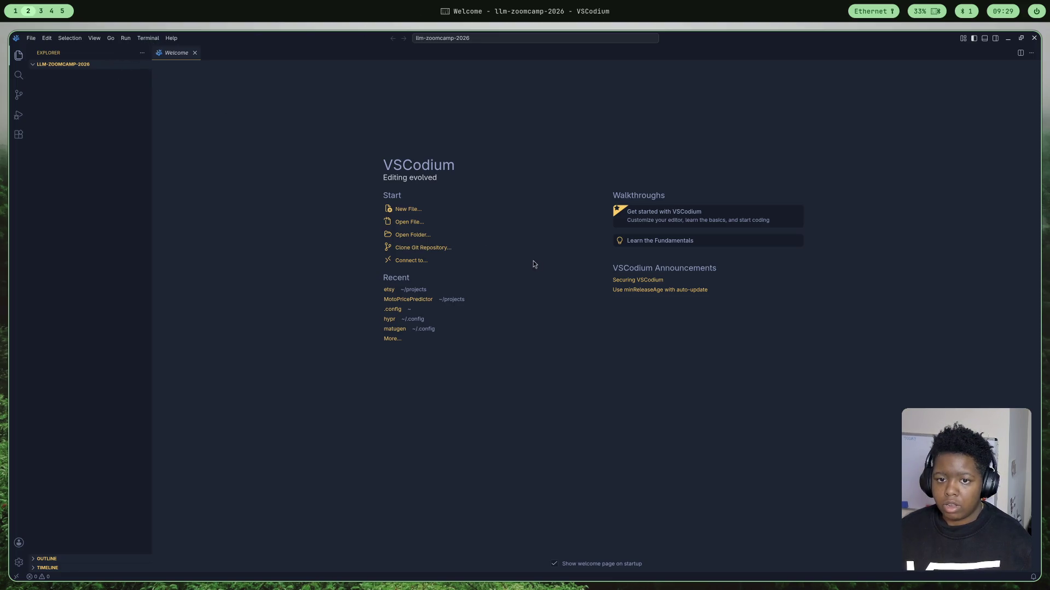
# - In the terminal workspace, enter projects/llm-zoomcamp-2026 and clear the screen
pyautogui.press('super+1')
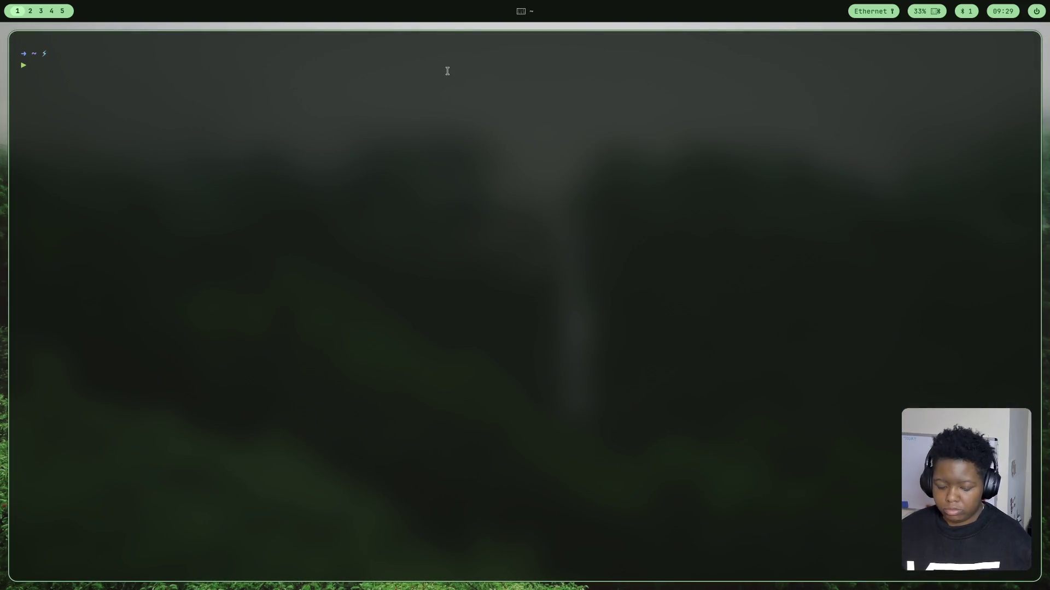
pyautogui.write('cd')
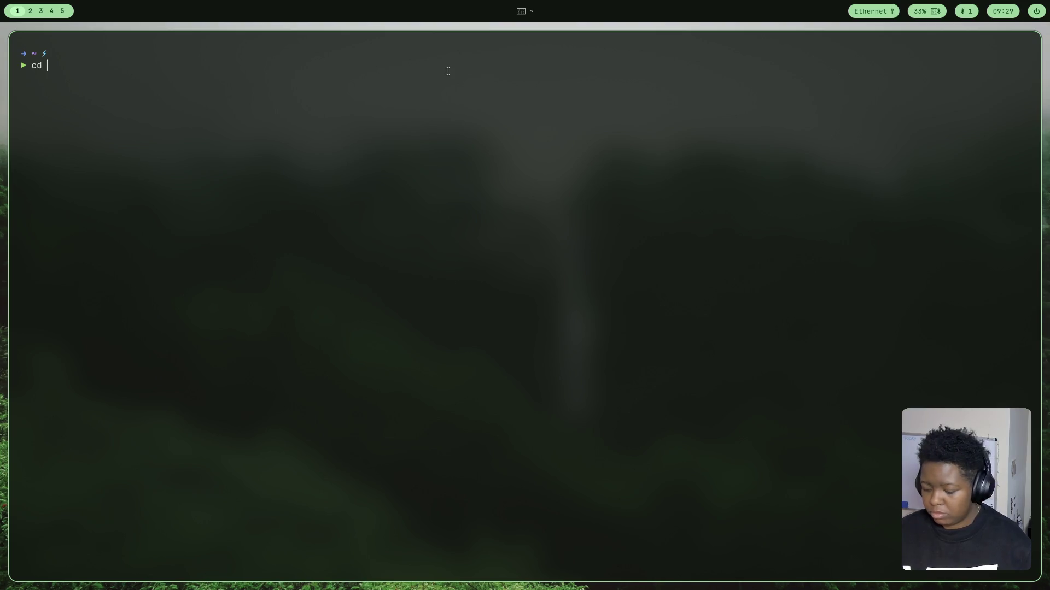
pyautogui.write(' projects')
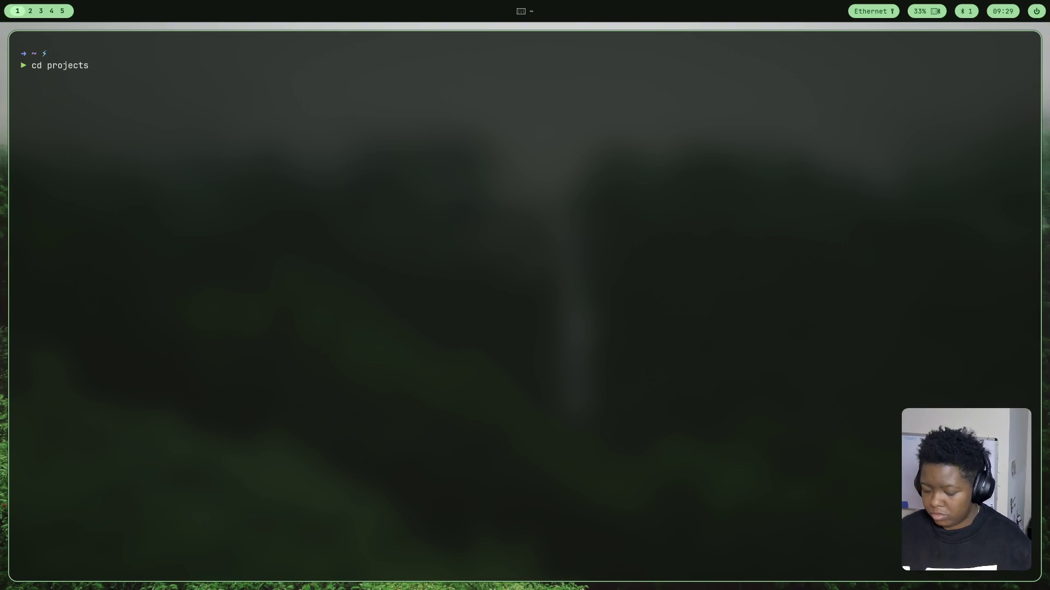
pyautogui.write('/')
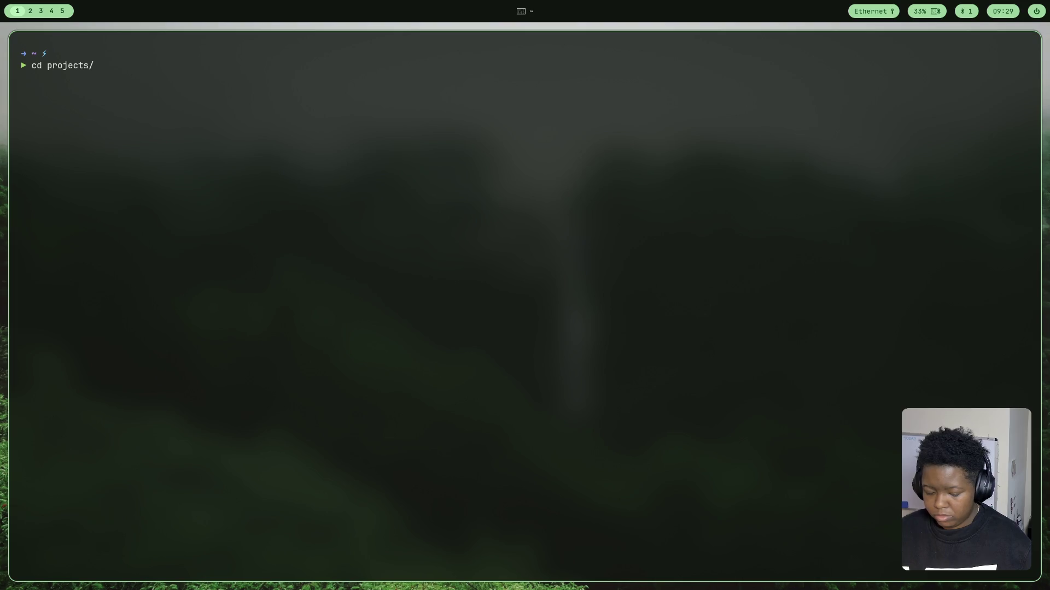
pyautogui.write('llm')
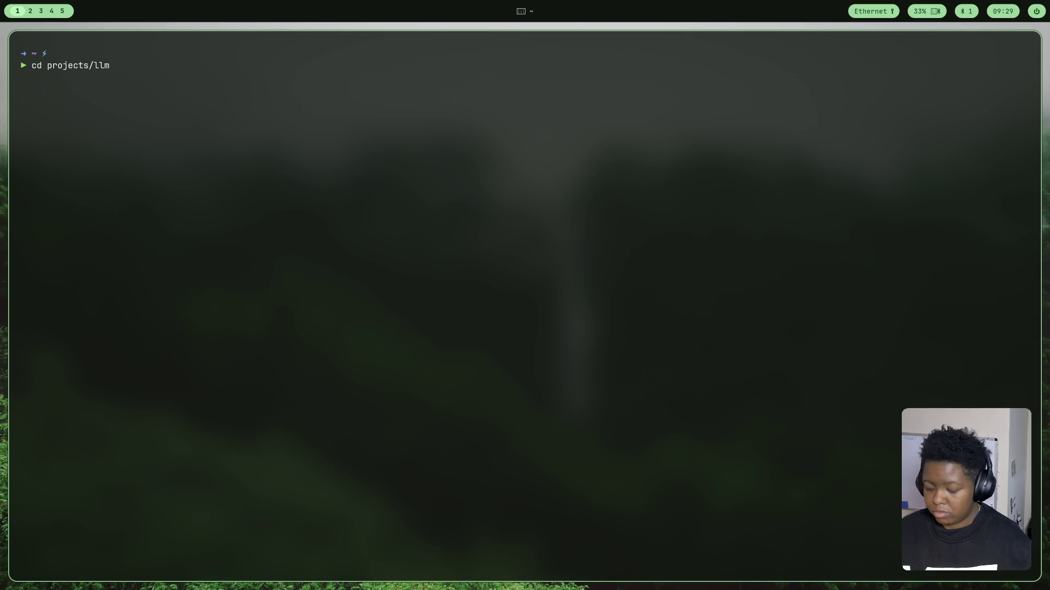
pyautogui.press('Tab')
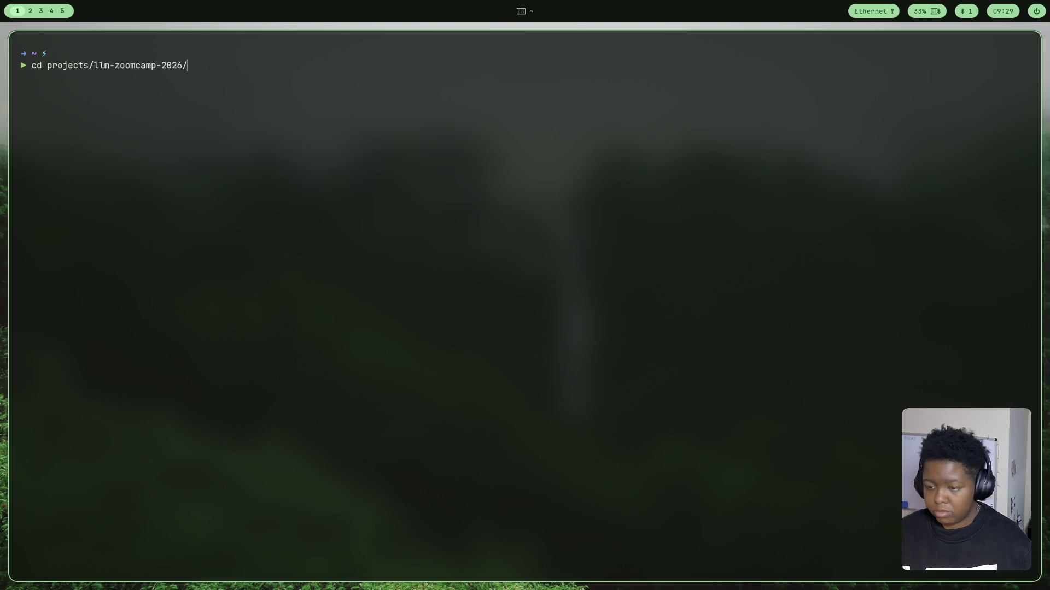
pyautogui.press('Return')
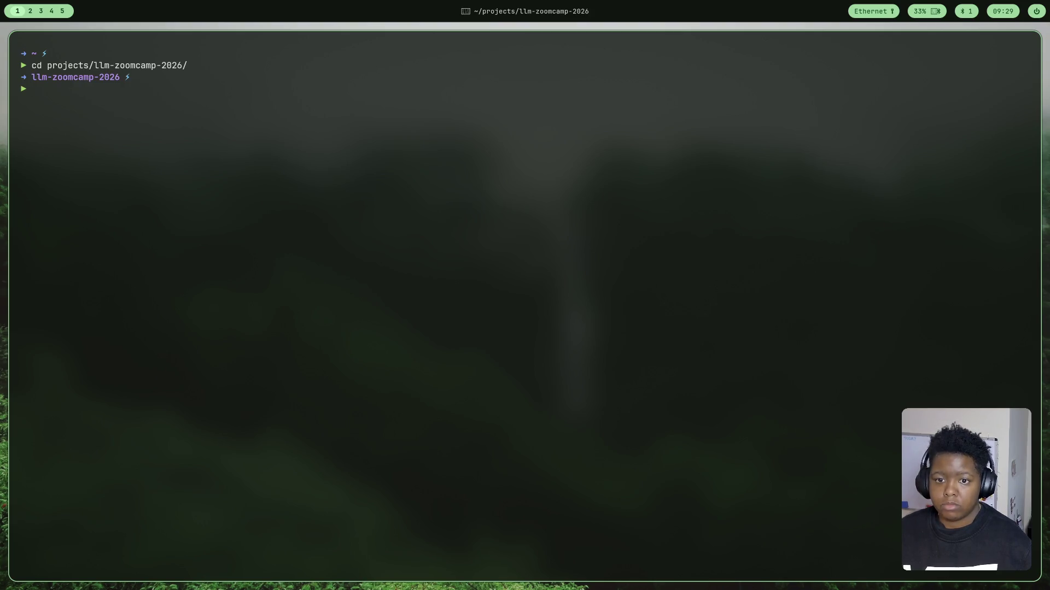
pyautogui.write('clear')
pyautogui.press('Return')
pyautogui.write('uv')
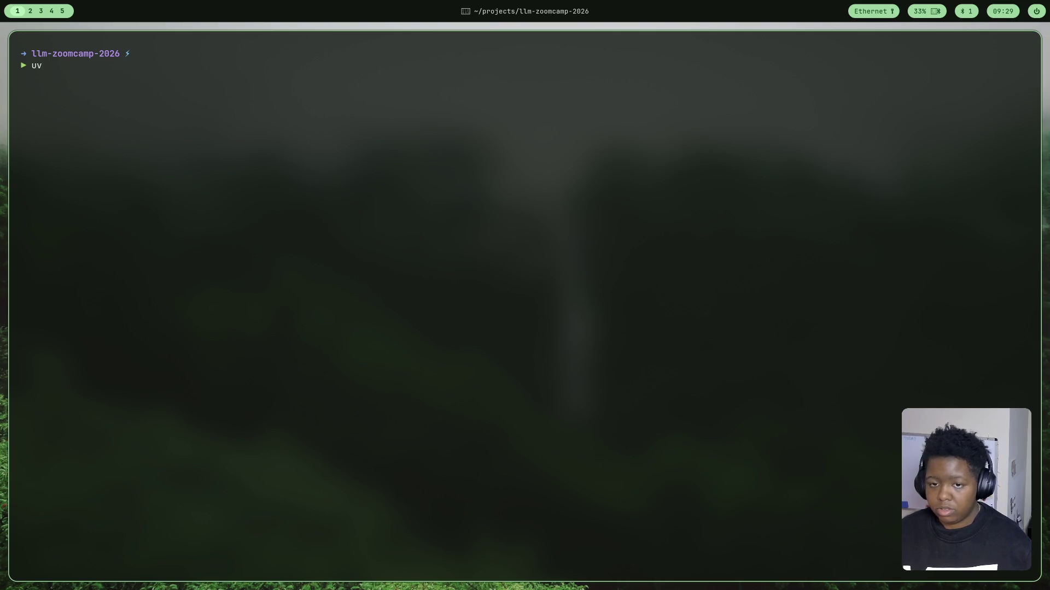
pyautogui.write(' init ')
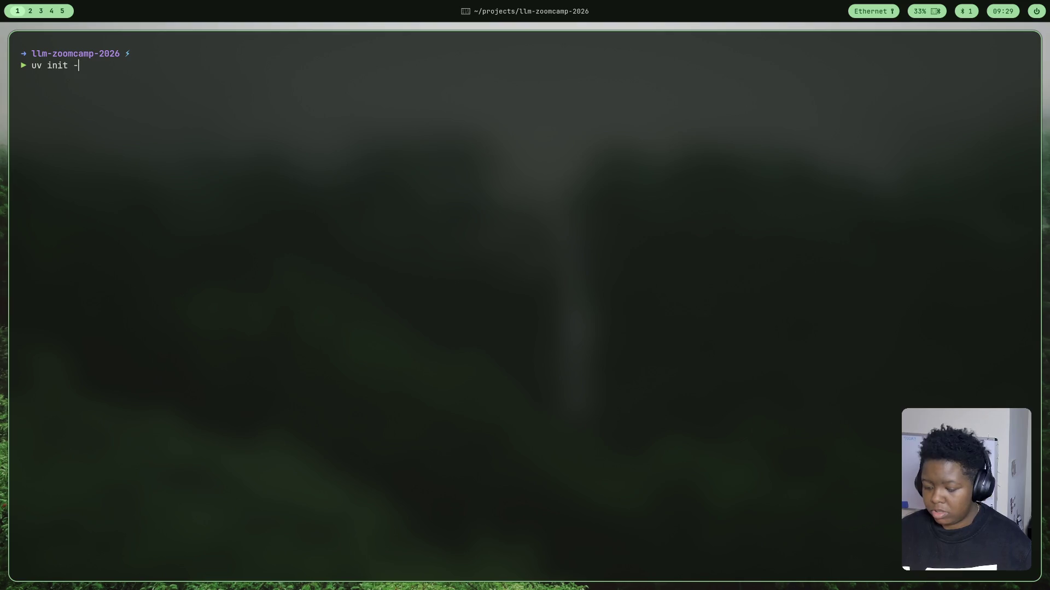
pyautogui.write('--pyth')
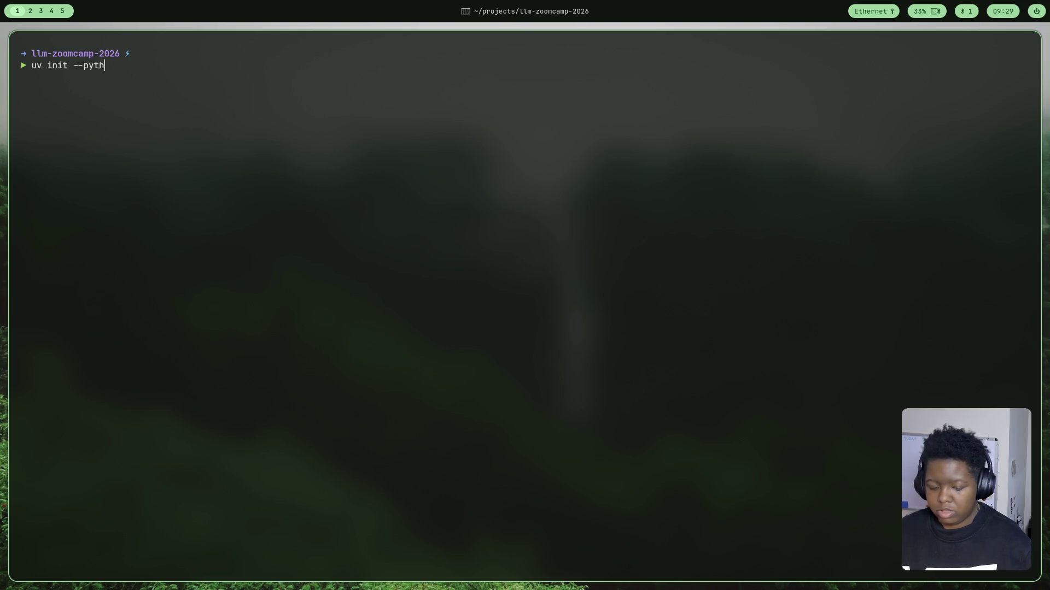
pyautogui.write('on 3.1')
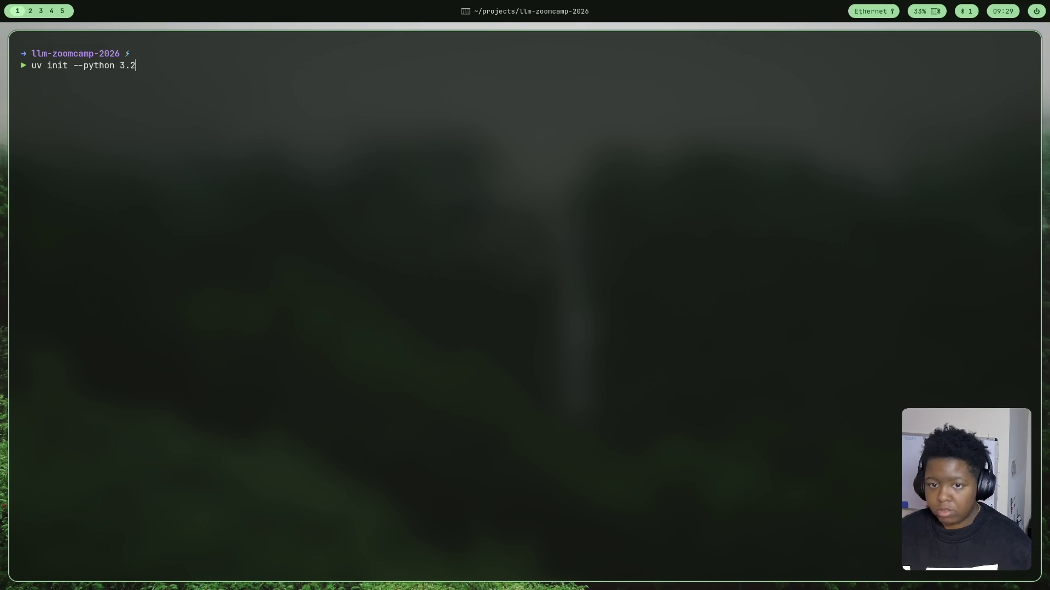
pyautogui.write('4')
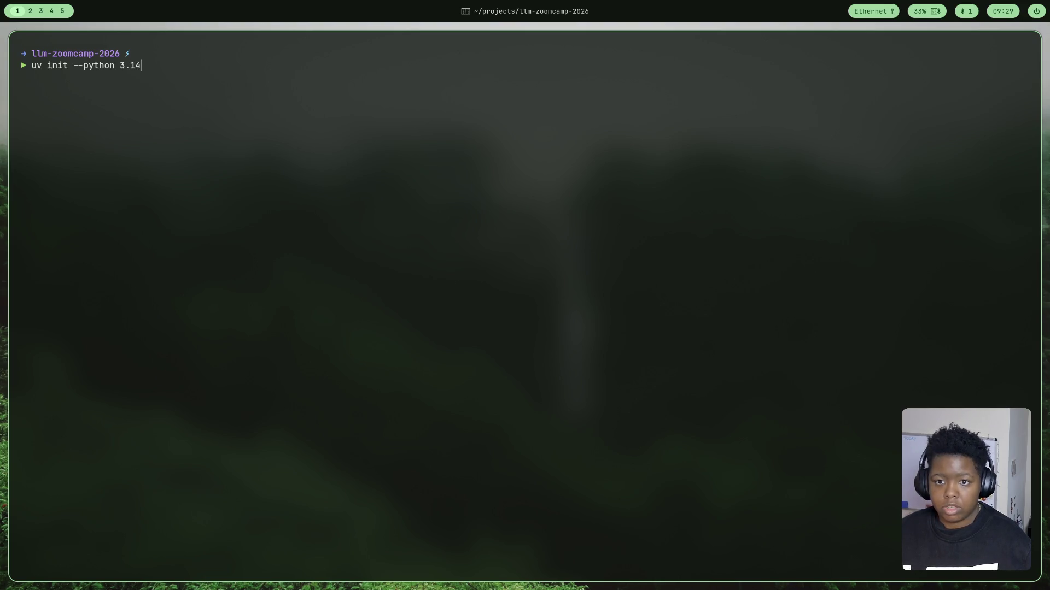
# - Run uv init --python 3.14 to initialize the project, clear again, and return to workspace 3
pyautogui.press('Return')
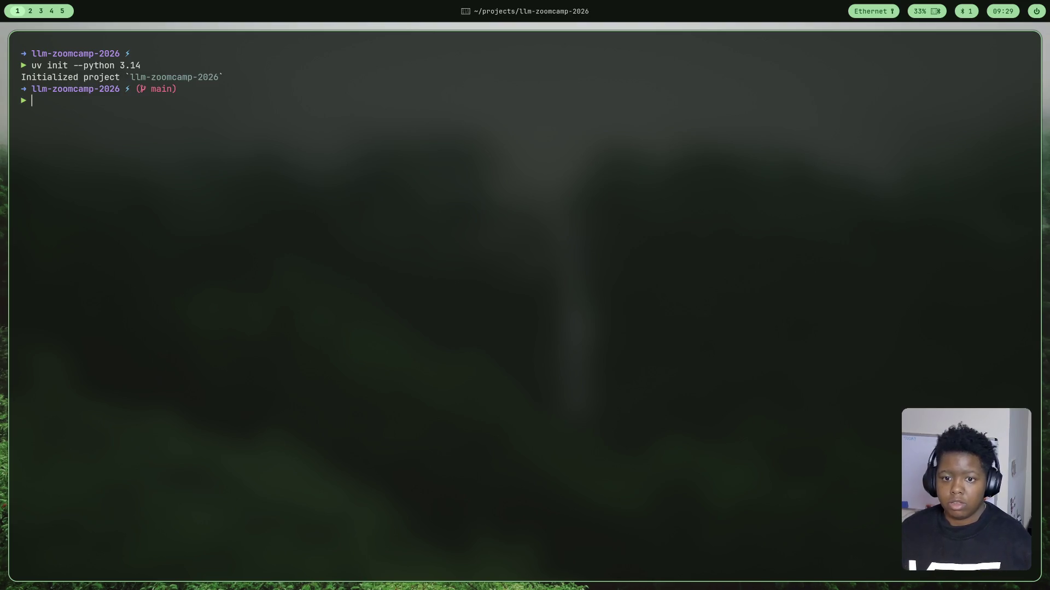
pyautogui.write('clear')
pyautogui.press('Return')
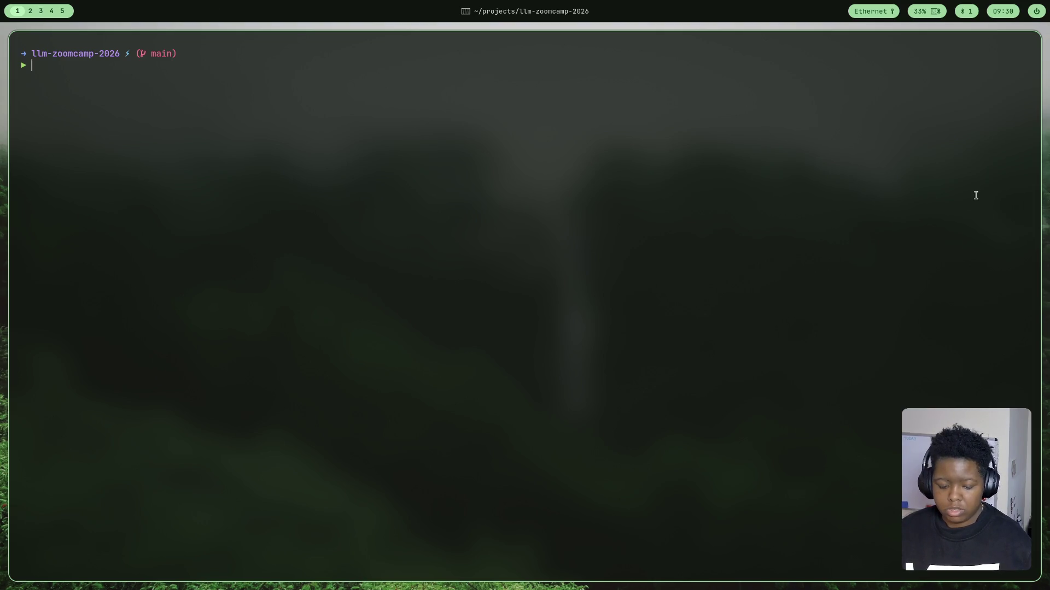
pyautogui.press('super+3')
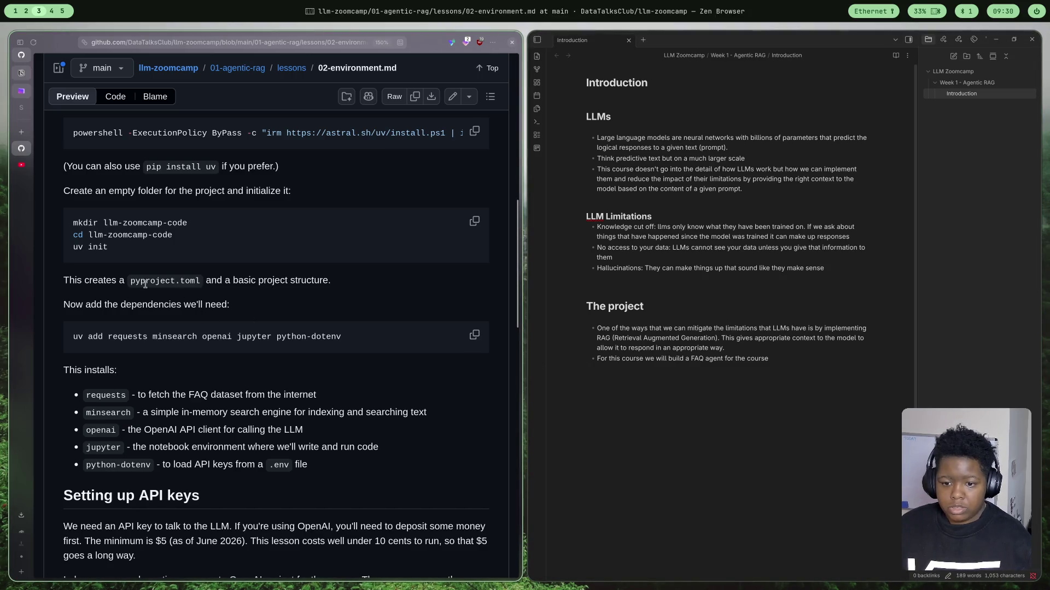
pyautogui.scroll(-2, 144, 283)
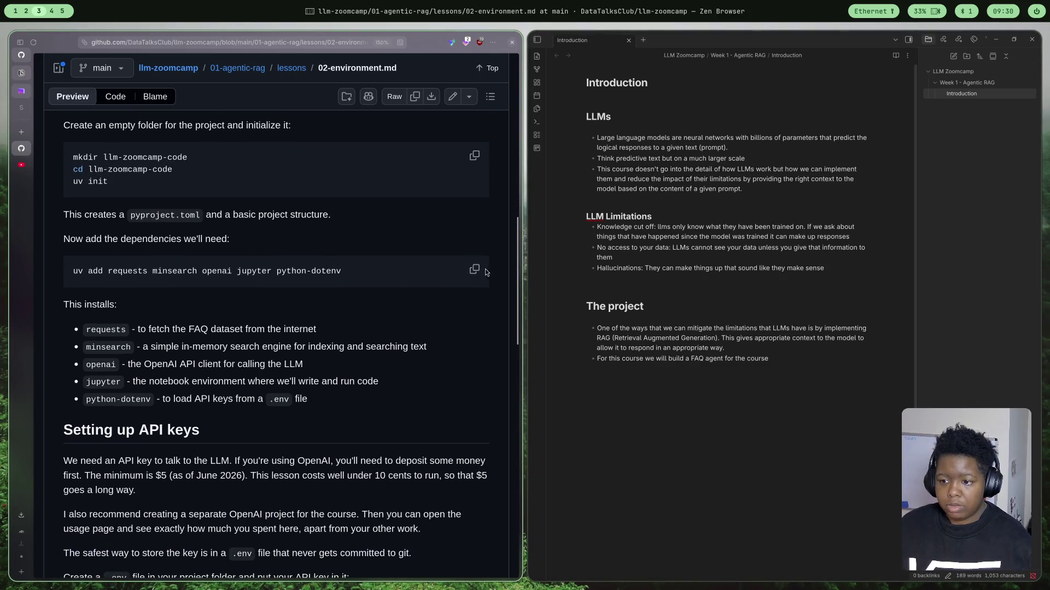
# - Copy the 'uv add requests minsearch openai jupyter python-dotenv' command and highlight what requests, minsearch and jupyter do
pyautogui.click(474, 270)
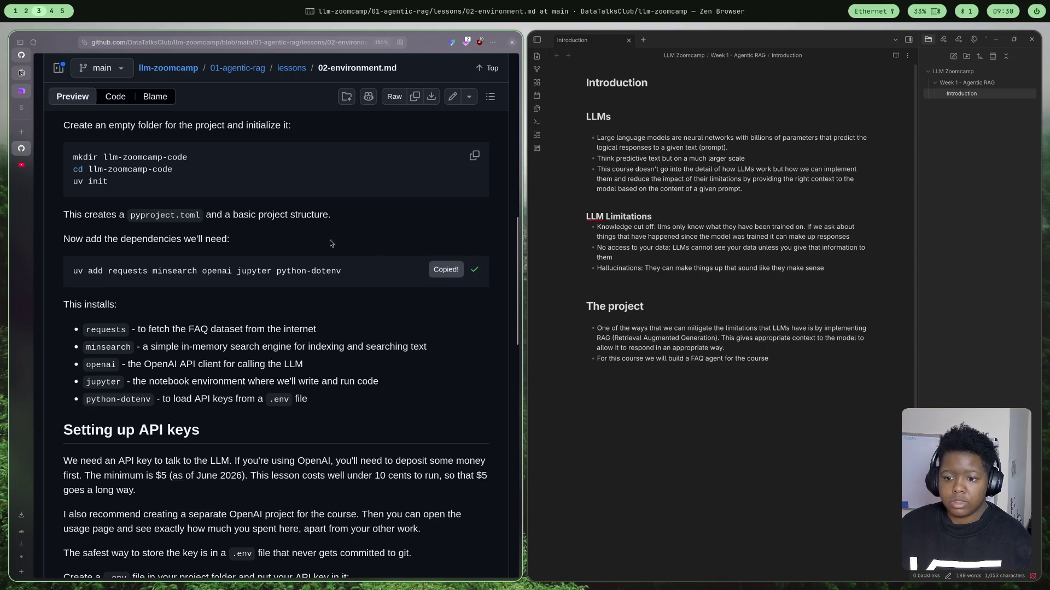
pyautogui.scroll(-2, 191, 280)
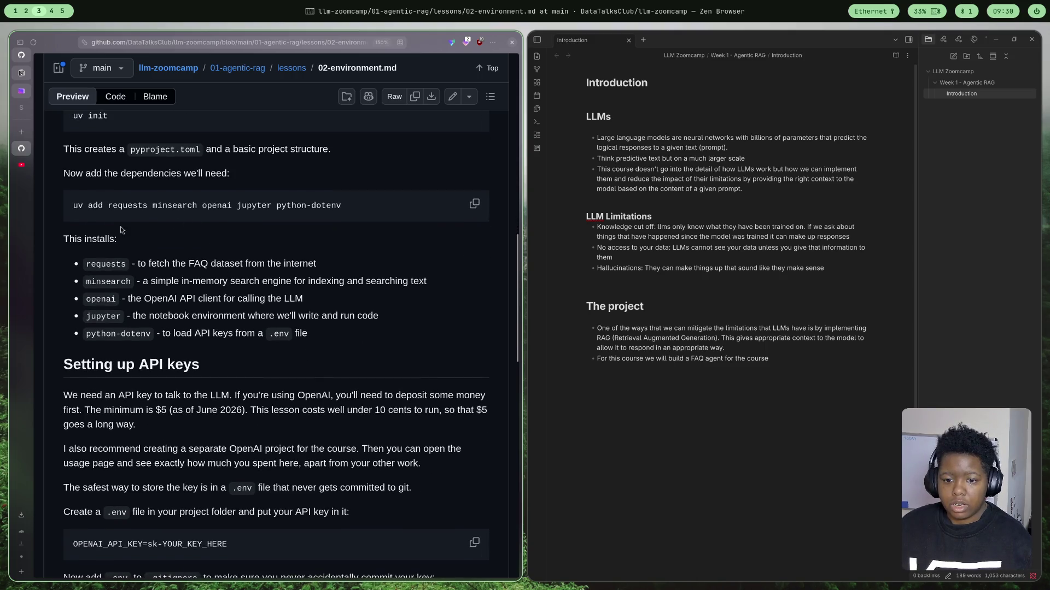
pyautogui.scroll(-1, 121, 230)
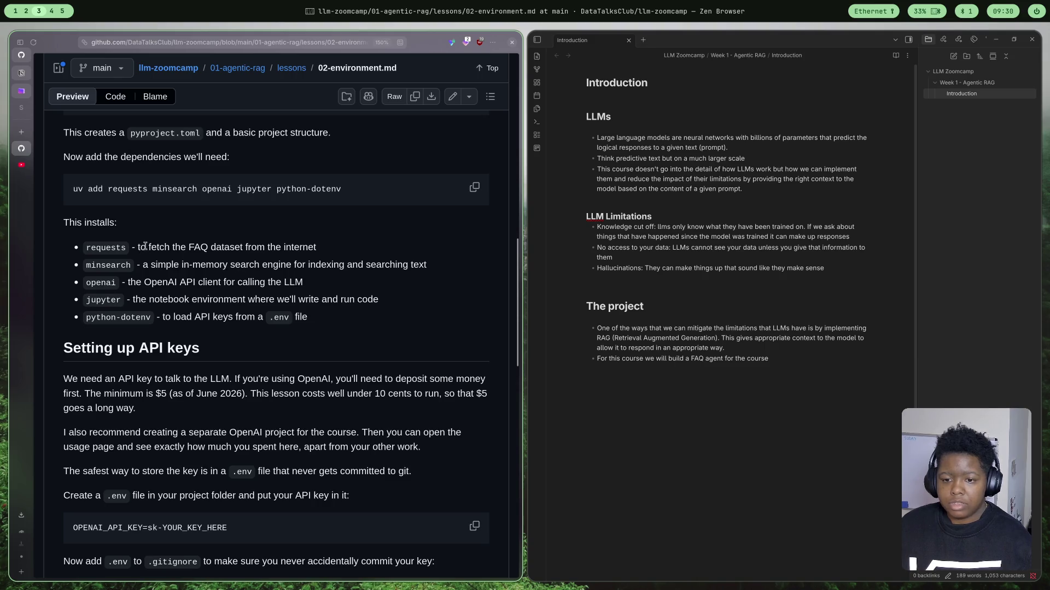
pyautogui.moveTo(146, 247); pyautogui.dragTo(318, 251)
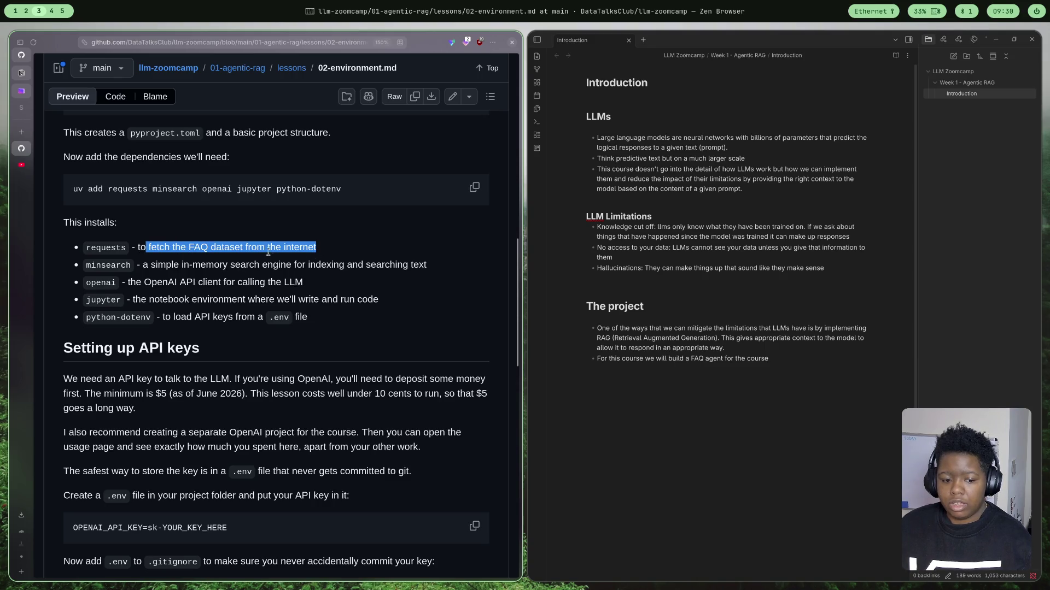
pyautogui.moveTo(167, 264); pyautogui.dragTo(369, 267)
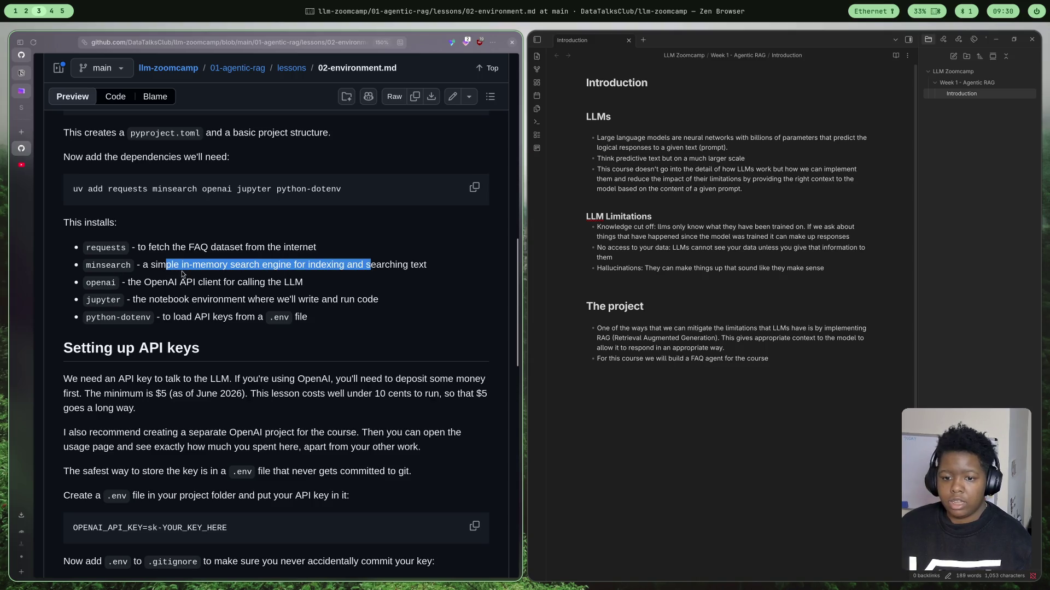
pyautogui.click(201, 269)
pyautogui.moveTo(193, 264); pyautogui.dragTo(293, 266)
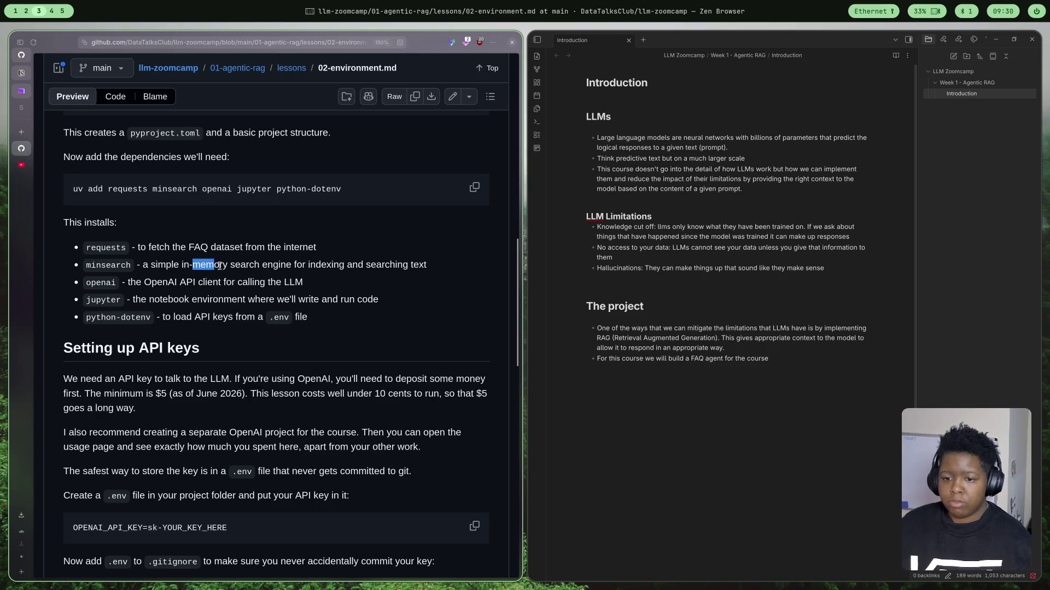
pyautogui.click(324, 285)
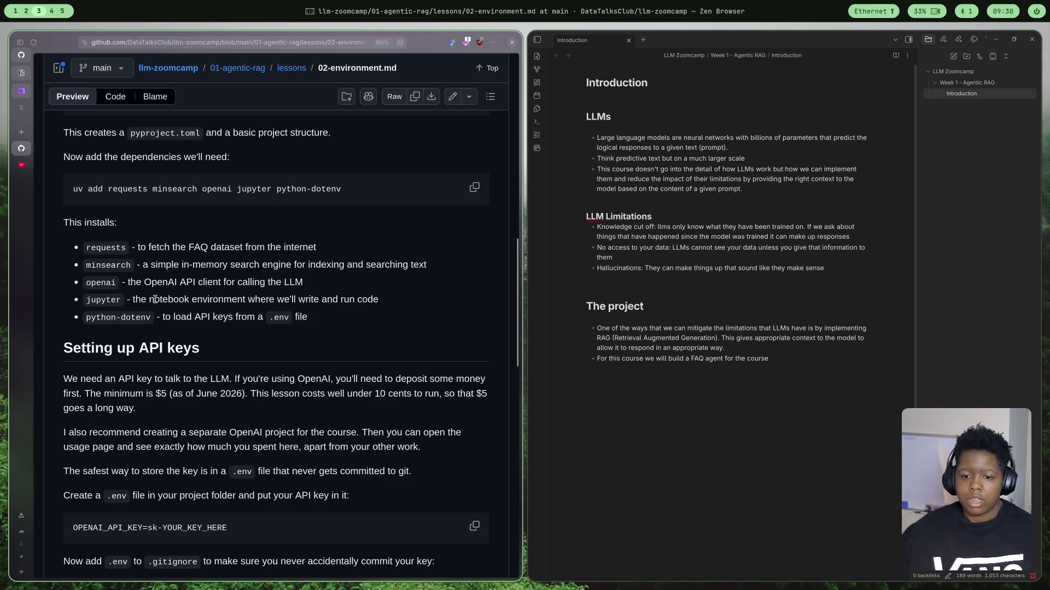
pyautogui.moveTo(149, 299); pyautogui.dragTo(399, 294)
pyautogui.click(399, 294)
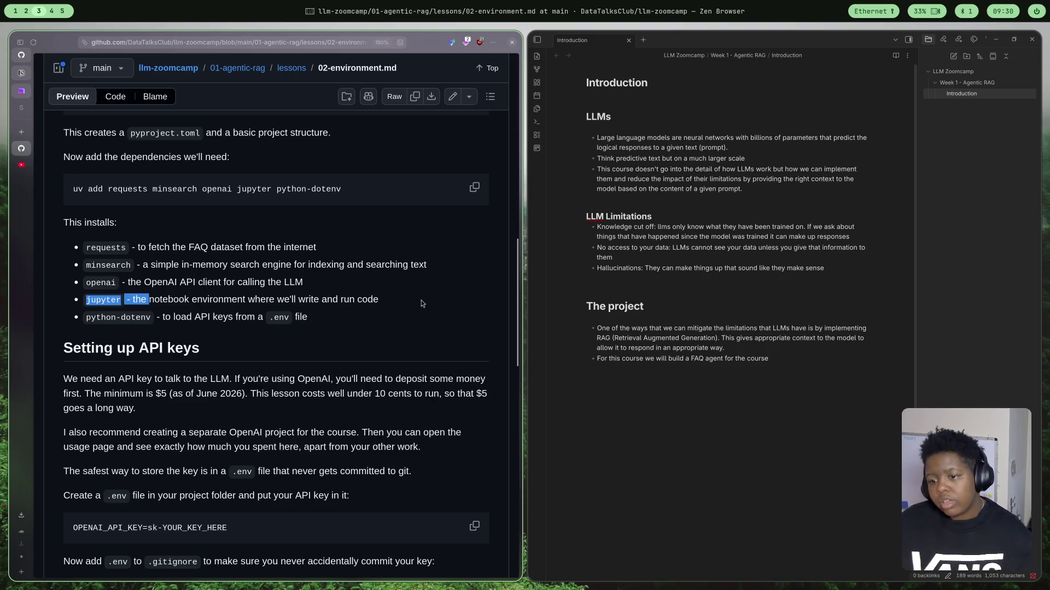
pyautogui.scroll(-2, 385, 306)
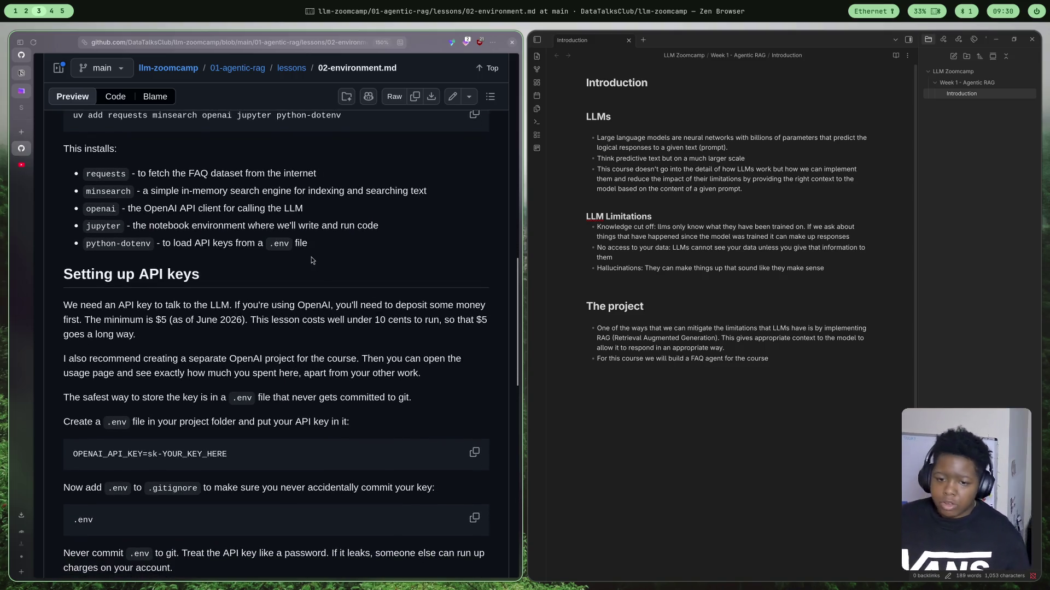
pyautogui.moveTo(186, 242); pyautogui.dragTo(231, 239)
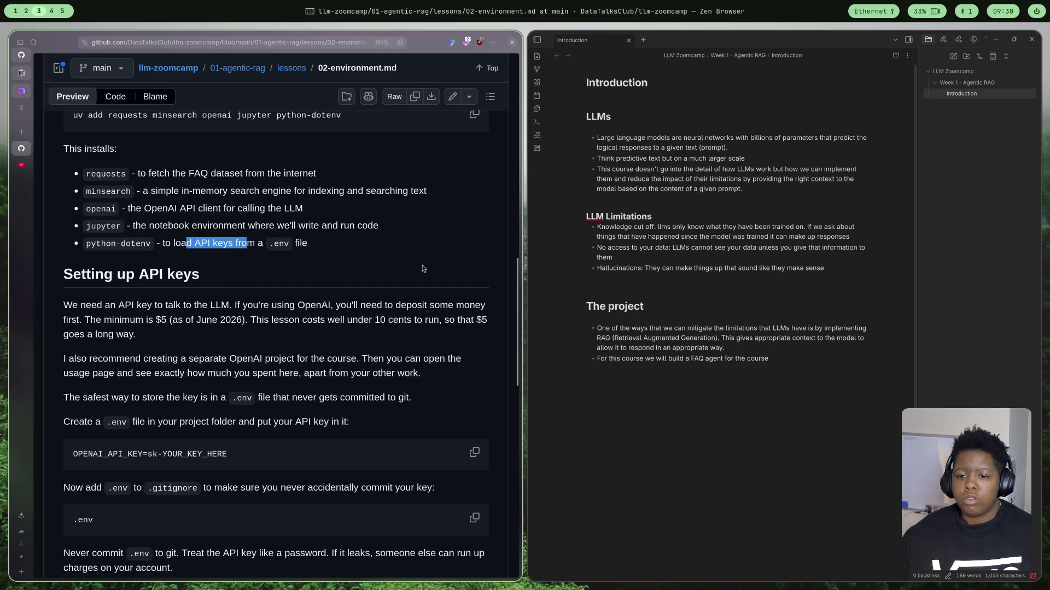
pyautogui.scroll(-2, 422, 268)
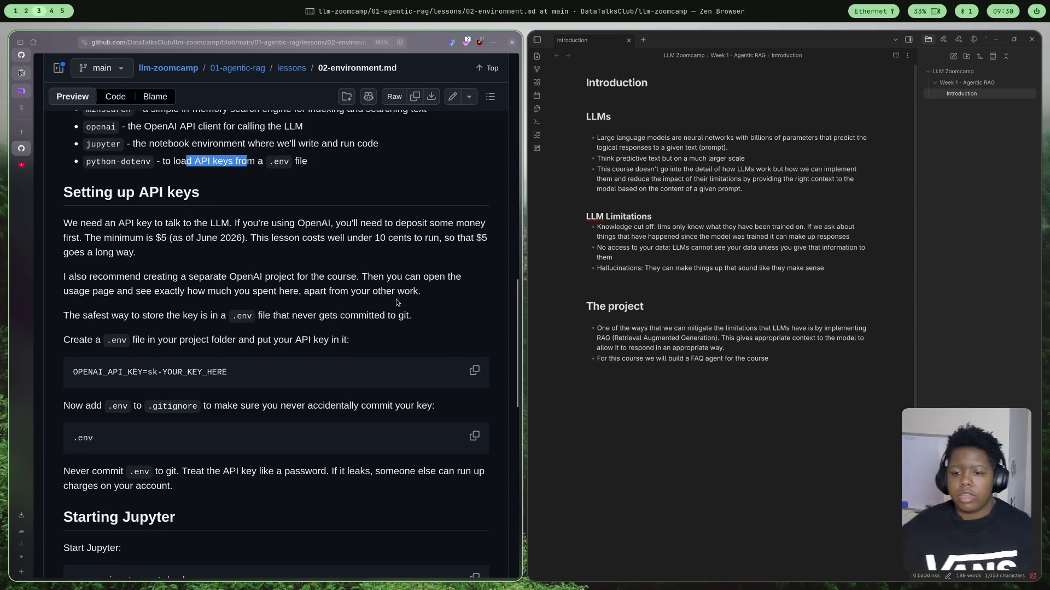
pyautogui.scroll(-2, 328, 304)
pyautogui.scroll(-2, 214, 313)
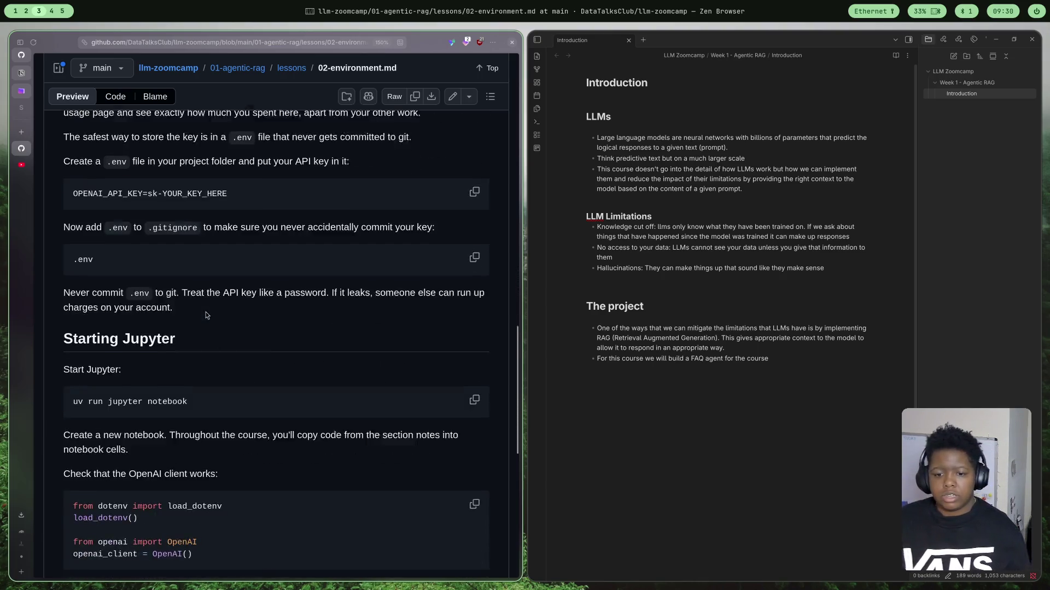
pyautogui.scroll(2, 336, 303)
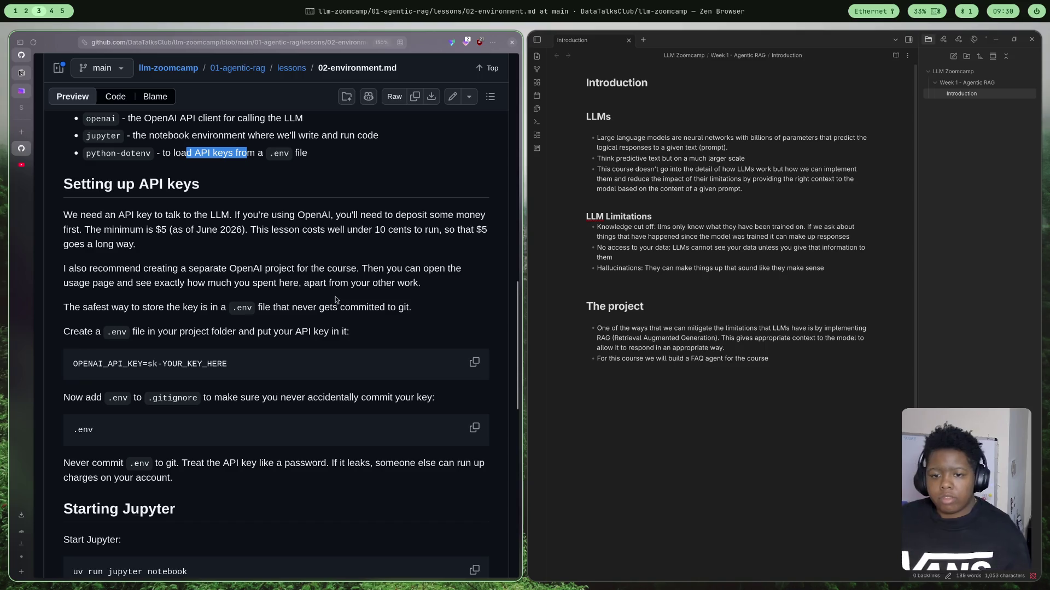
pyautogui.scroll(-2, 335, 300)
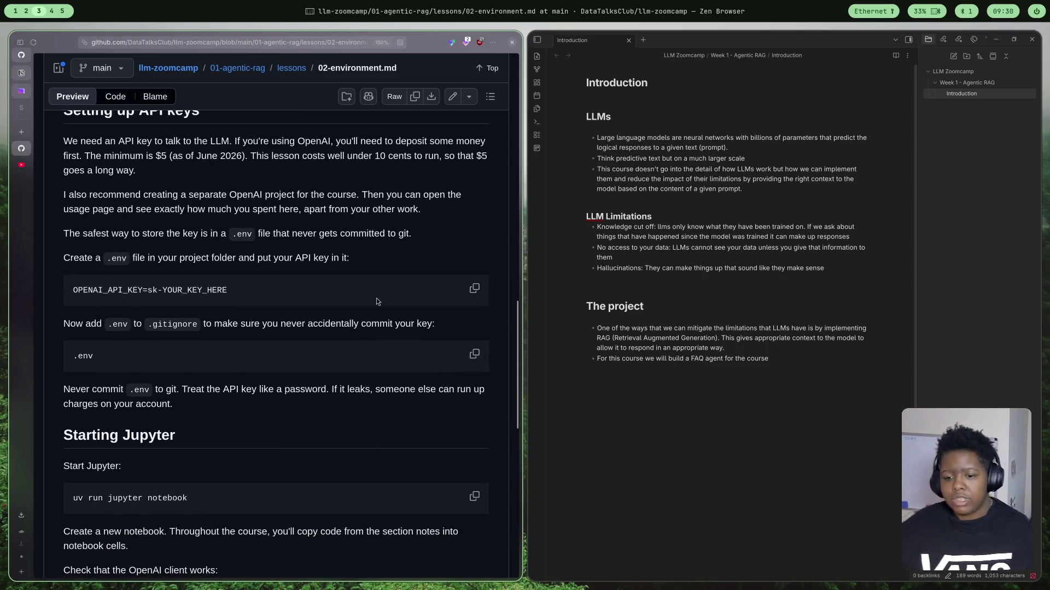
pyautogui.scroll(-3, 376, 302)
pyautogui.scroll(-2, 388, 408)
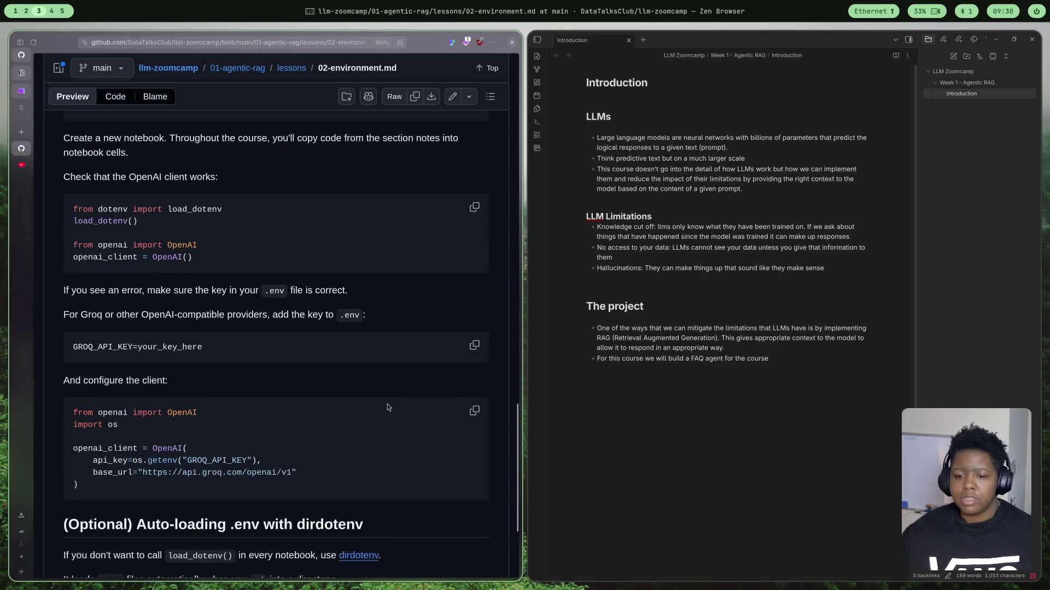
pyautogui.scroll(-2, 333, 378)
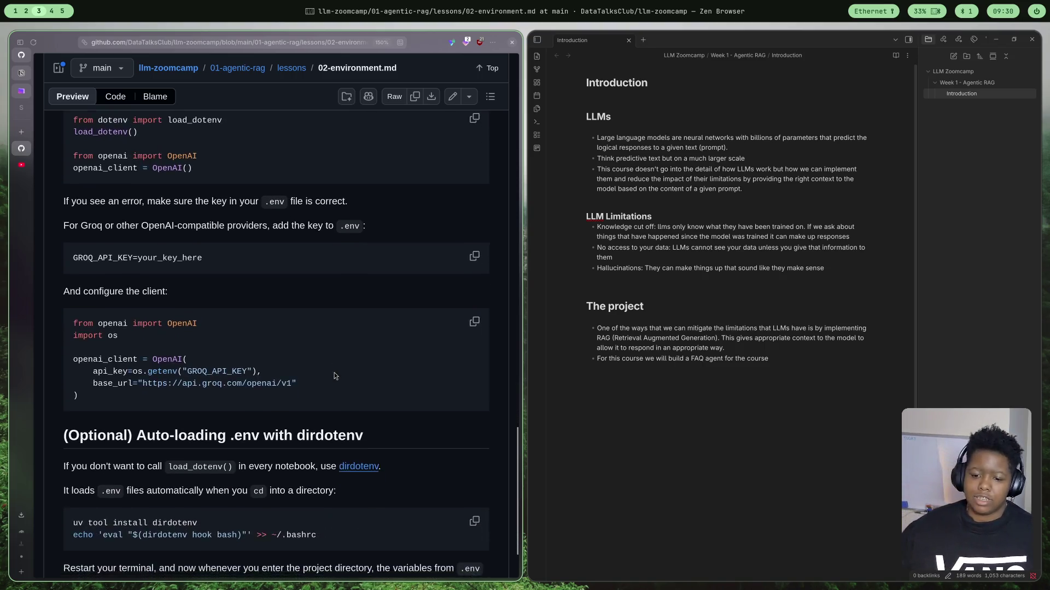
pyautogui.scroll(-1, 328, 374)
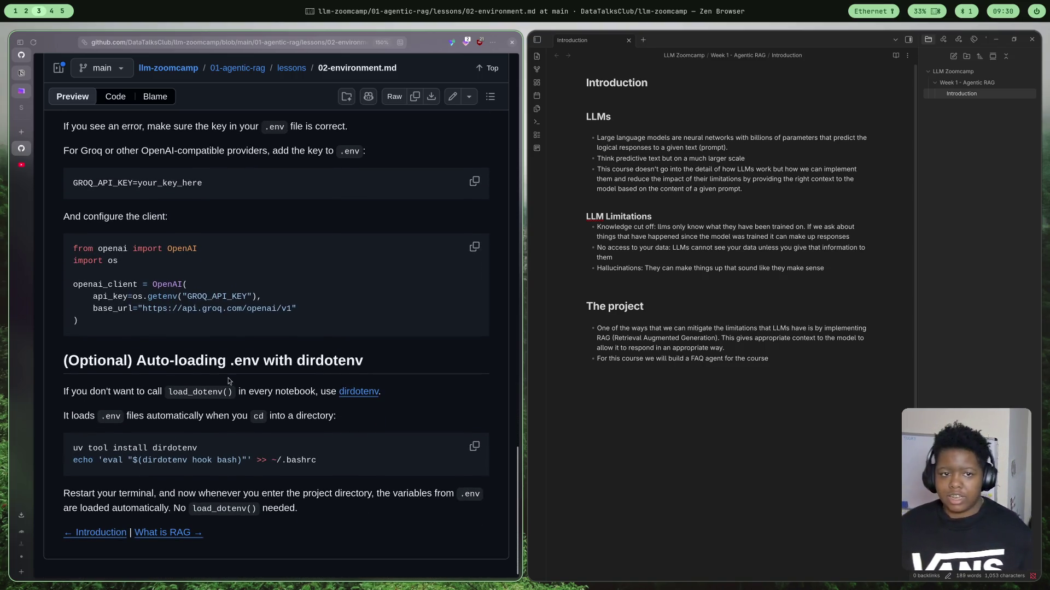
pyautogui.scroll(1, 263, 316)
pyautogui.scroll(-1, 260, 313)
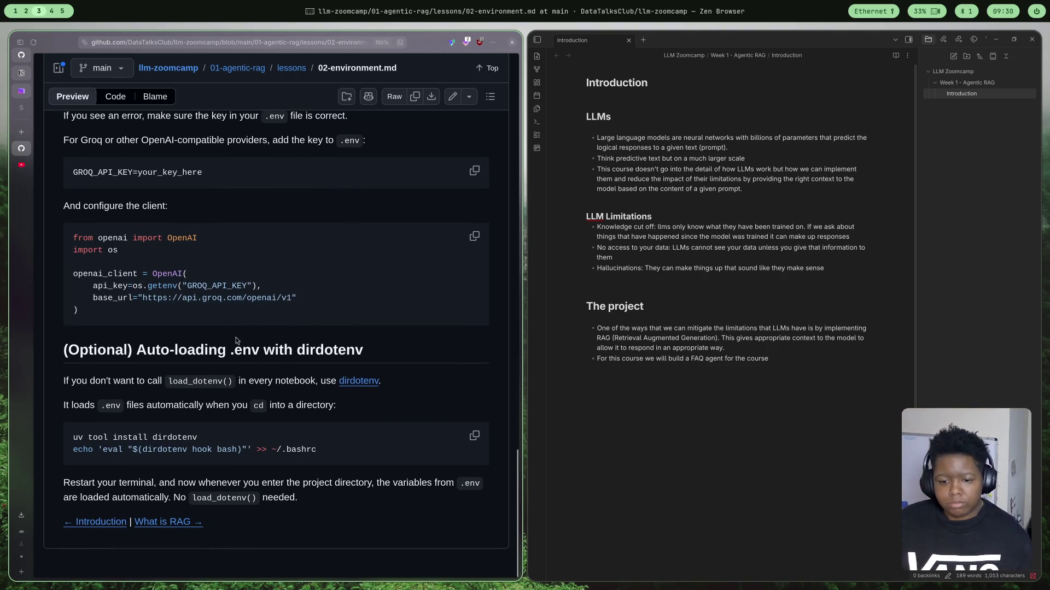